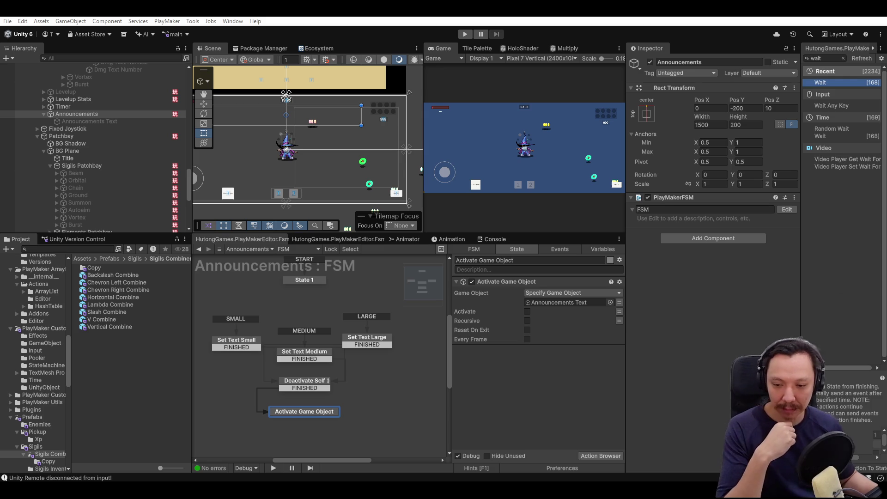
Select the Set Text Large state to review its Announcements Text activation and LARGE WAVE INCOMING text.
{"action": "left_click", "coordinate": [386, 399]}
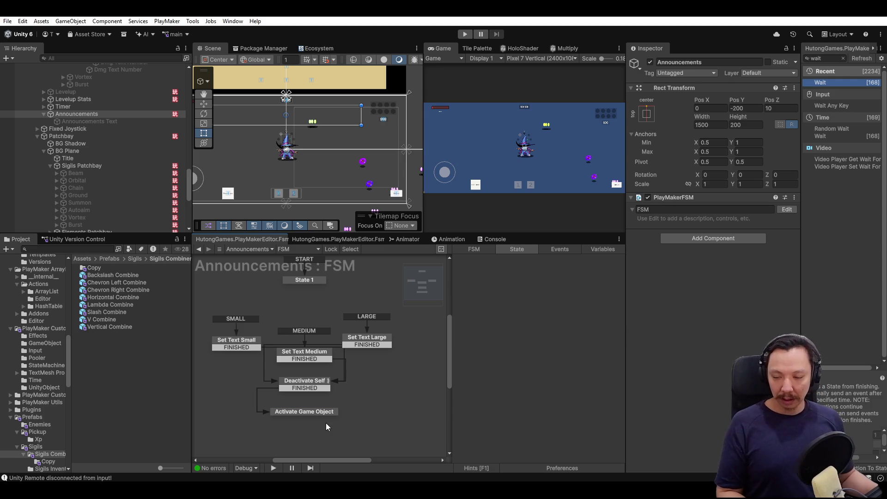
{"action": "left_click", "coordinate": [313, 412]}
{"action": "left_click_drag", "start_coordinate": [383, 337], "coordinate": [387, 340]}
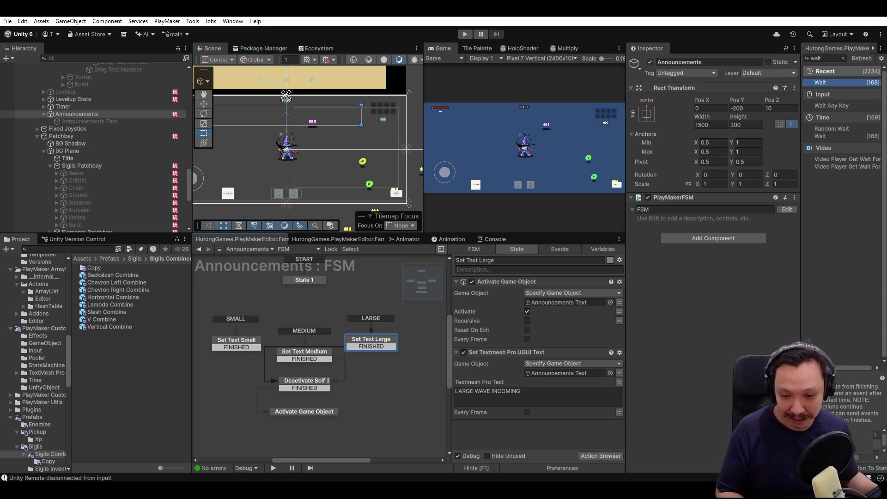
{"action": "left_click", "coordinate": [427, 317]}
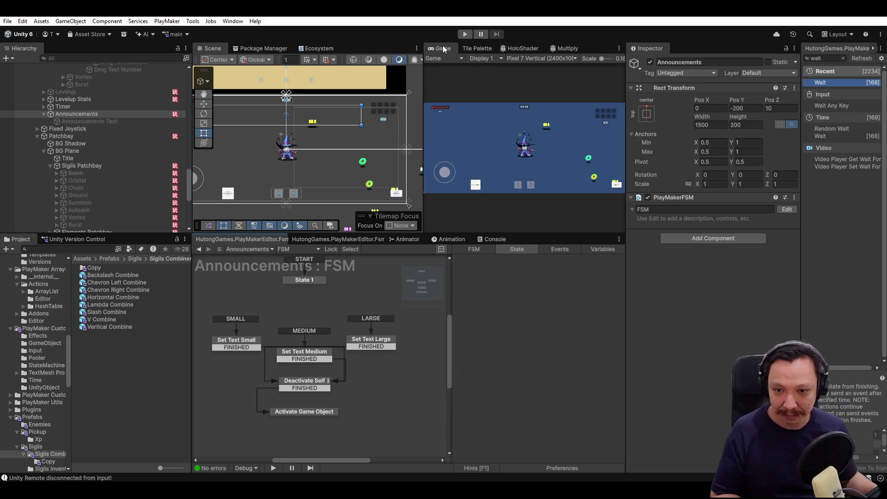
Run the game in a maximized Game view to see the Sigil Combiner disc and sigil counts.
{"action": "double_click", "coordinate": [442, 46]}
{"action": "left_click", "coordinate": [465, 34]}
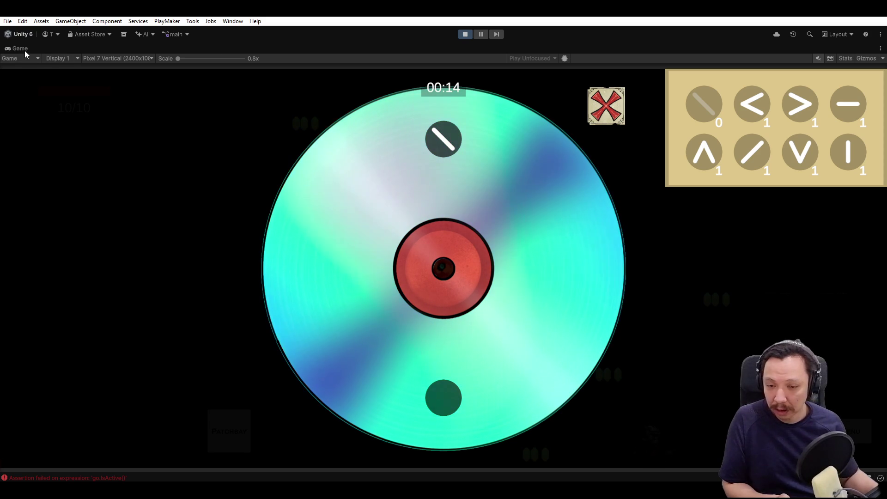
{"action": "double_click", "coordinate": [24, 51]}
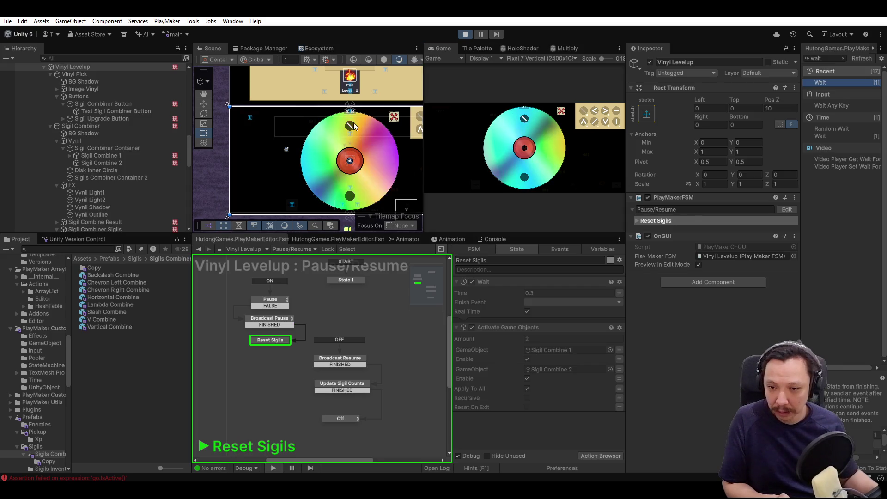
Select and frame the Backslash Combine Copy(Clone) sigil, then enlarge its Circle Collider 2D radius.
{"action": "left_click", "coordinate": [349, 122]}
{"action": "left_click", "coordinate": [349, 126]}
{"action": "left_click", "coordinate": [348, 125]}
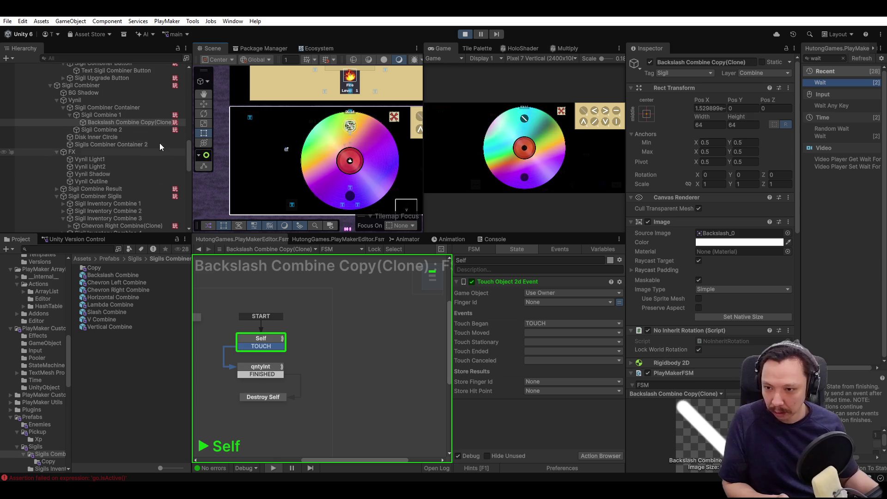
{"action": "key", "text": "f"}
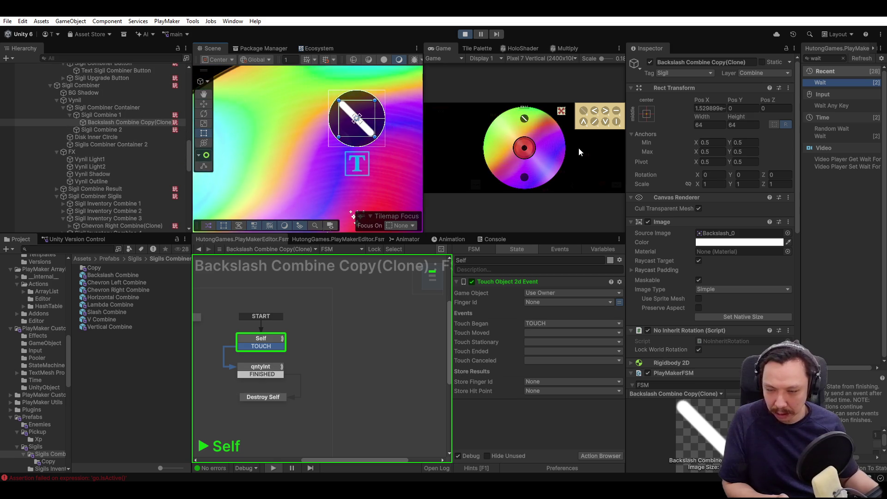
{"action": "left_click", "coordinate": [127, 123]}
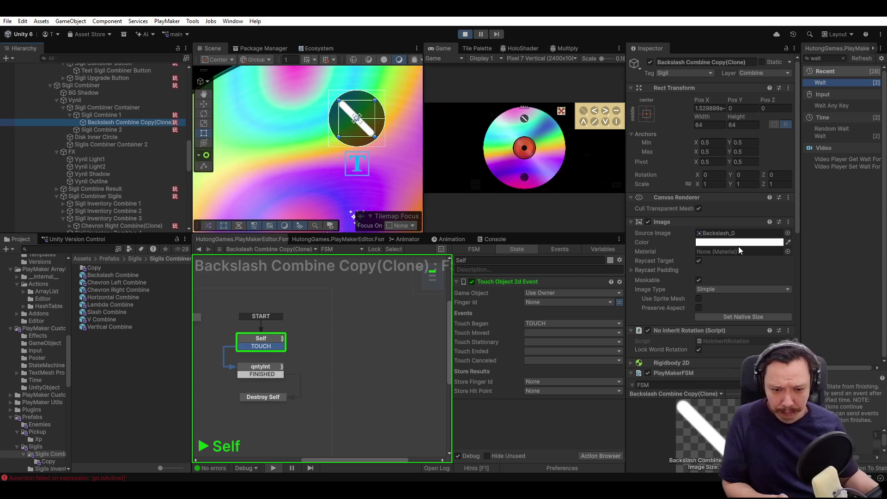
{"action": "scroll", "coordinate": [752, 268], "scroll_direction": "down", "scroll_amount": 4}
{"action": "scroll", "coordinate": [754, 284], "scroll_direction": "down", "scroll_amount": 2}
{"action": "left_click_drag", "start_coordinate": [692, 305], "coordinate": [742, 309]}
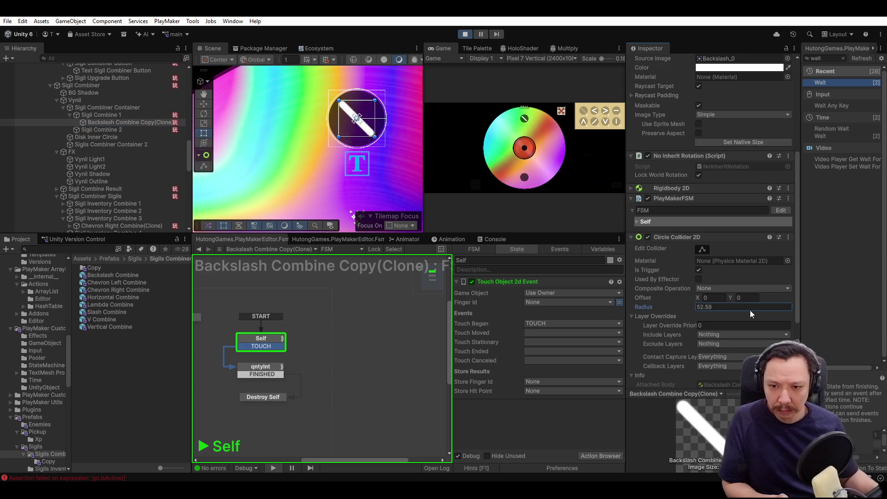
{"action": "left_click_drag", "start_coordinate": [68, 326], "coordinate": [71, 326]}
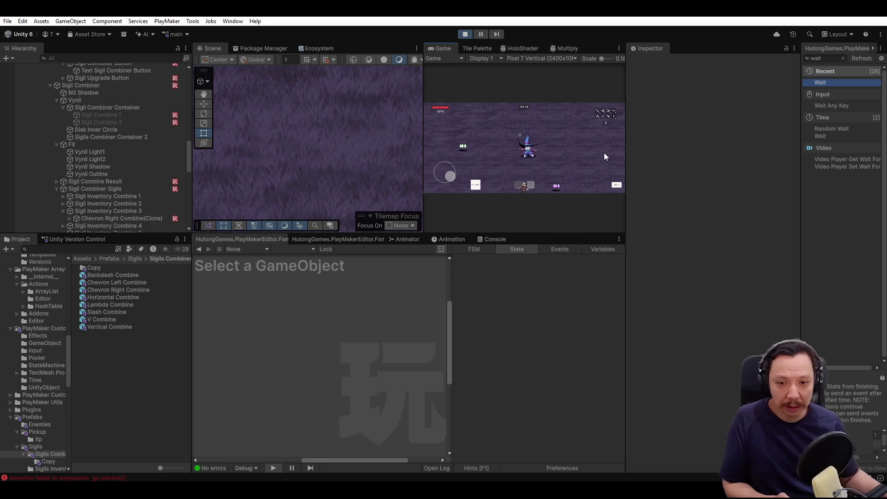
Play full-size in the Game view, moving the wizard around the arena with WASD.
{"action": "double_click", "coordinate": [436, 49]}
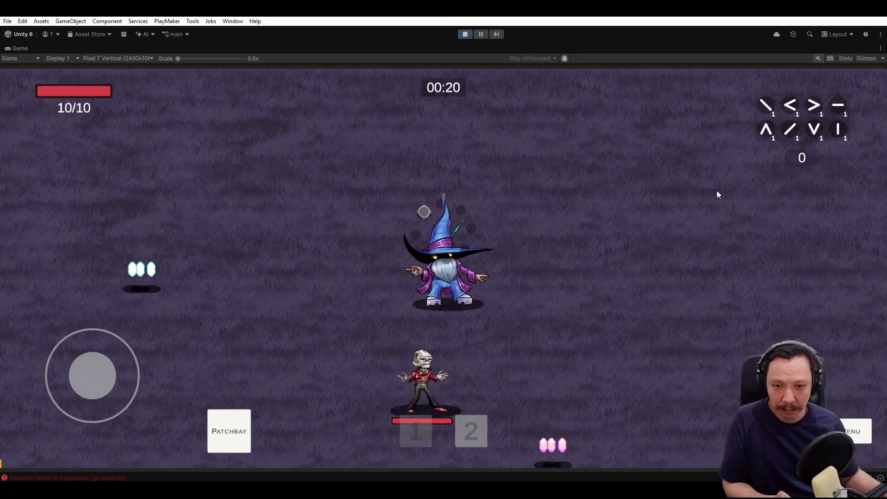
{"action": "key", "text": "a"}
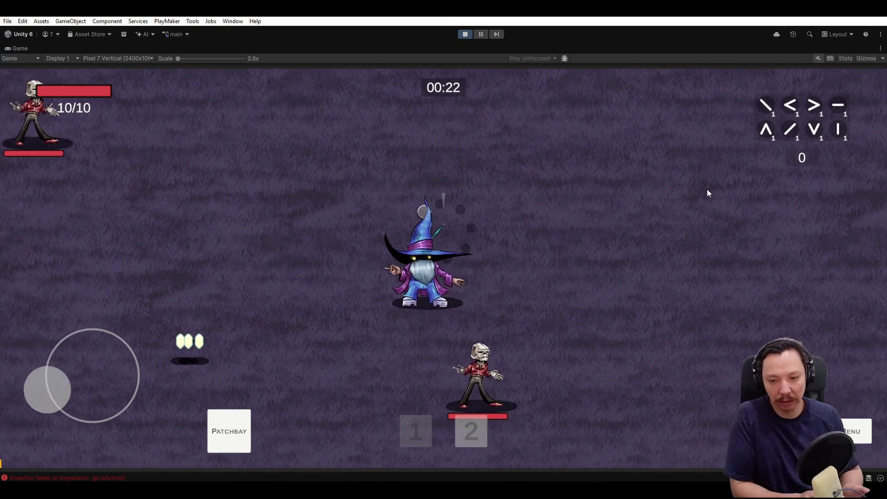
{"action": "key", "text": "s"}
{"action": "key", "text": "a"}
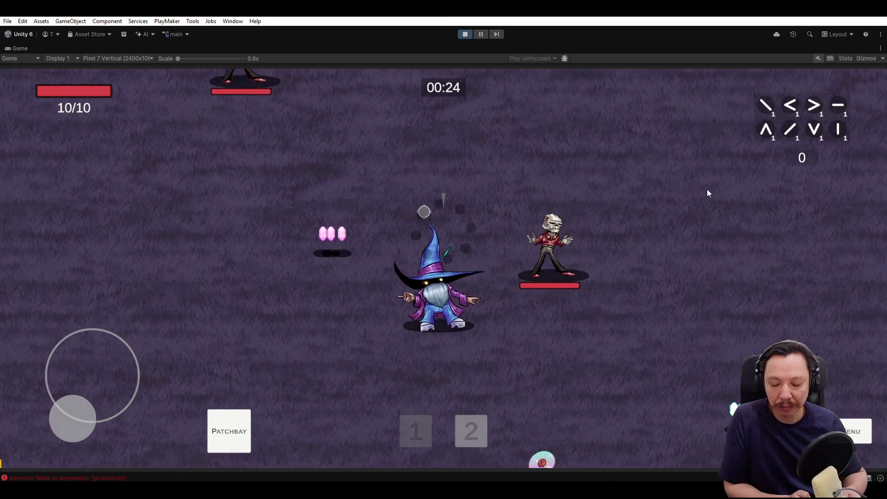
{"action": "key", "text": "a"}
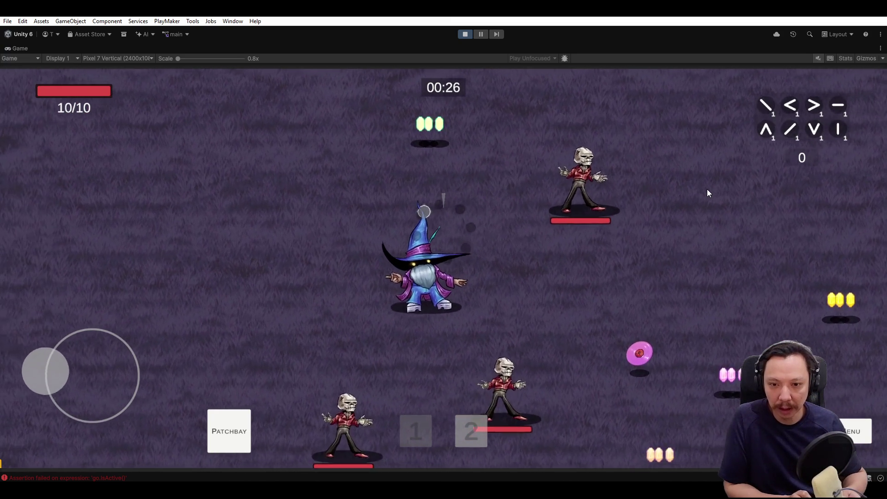
{"action": "key", "text": "w"}
{"action": "key", "text": "s"}
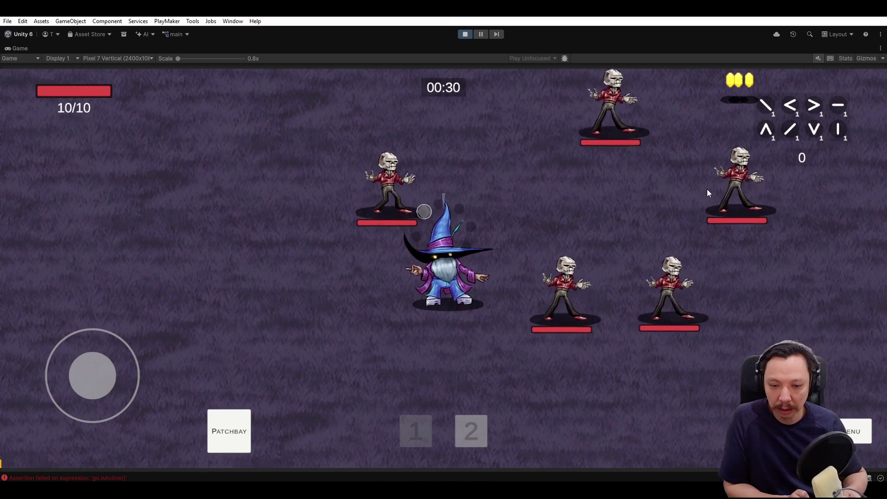
{"action": "key", "text": "a"}
{"action": "key", "text": "d"}
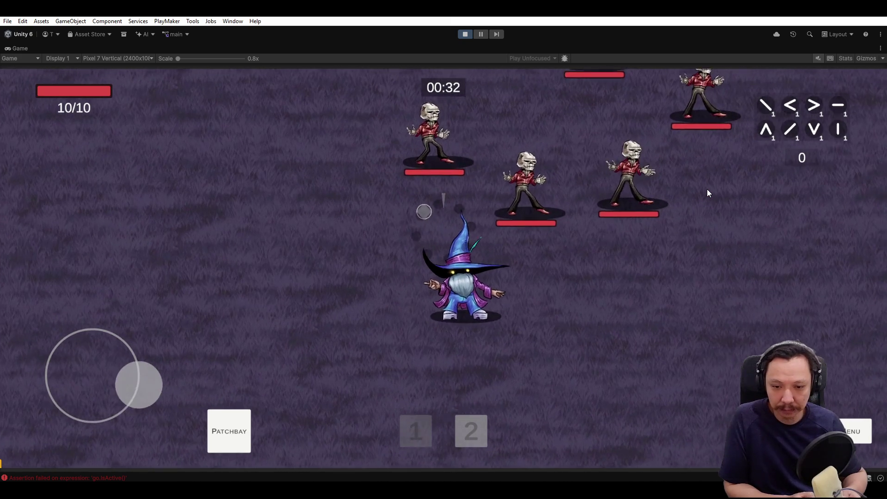
{"action": "key", "text": "w"}
{"action": "key", "text": "s"}
{"action": "key", "text": "w"}
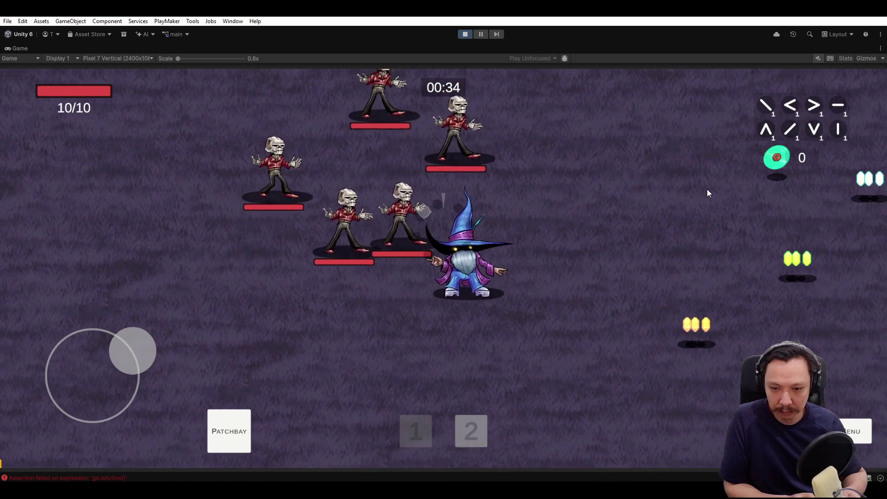
{"action": "key", "text": "a"}
{"action": "key", "text": "a"}
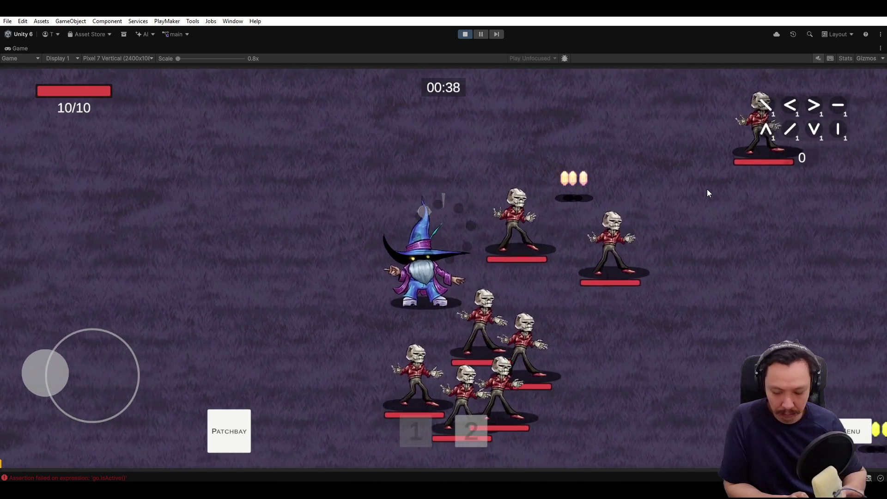
Toggle the Arcana Patchbay spell overlay on and off, then keep moving the wizard.
{"action": "key", "text": "p"}
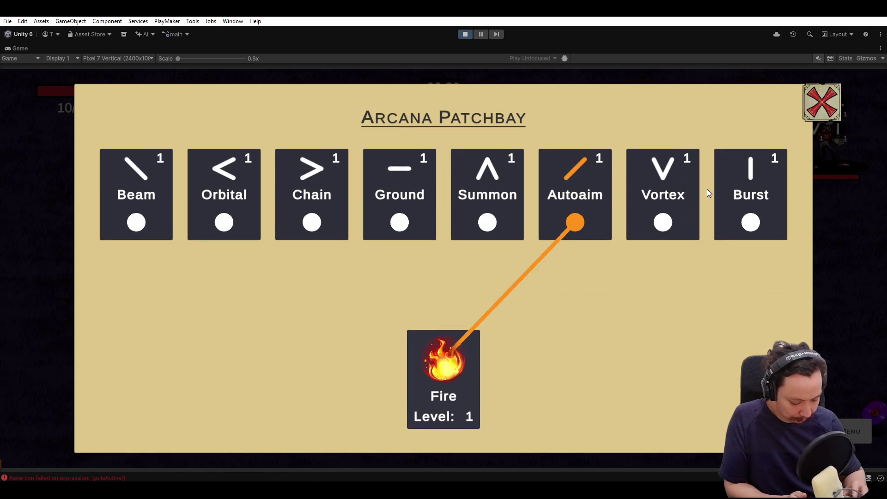
{"action": "key", "text": "p"}
{"action": "key", "text": "a"}
{"action": "key", "text": "s"}
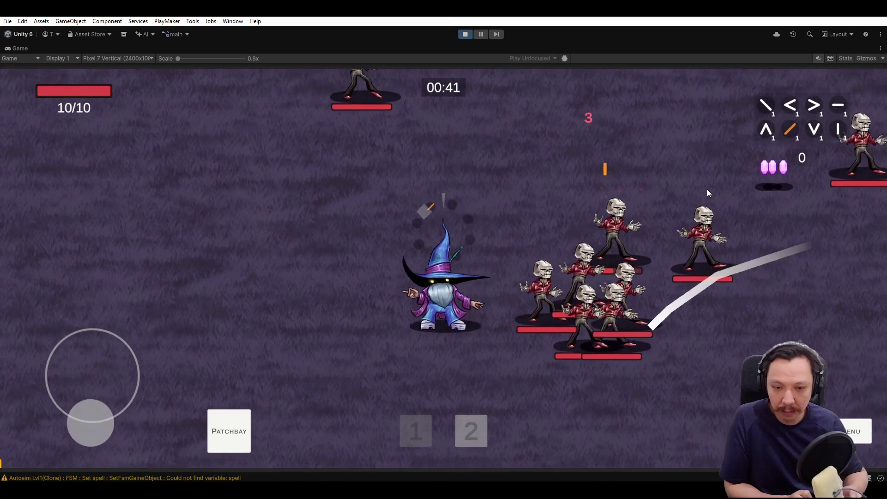
{"action": "key", "text": "d"}
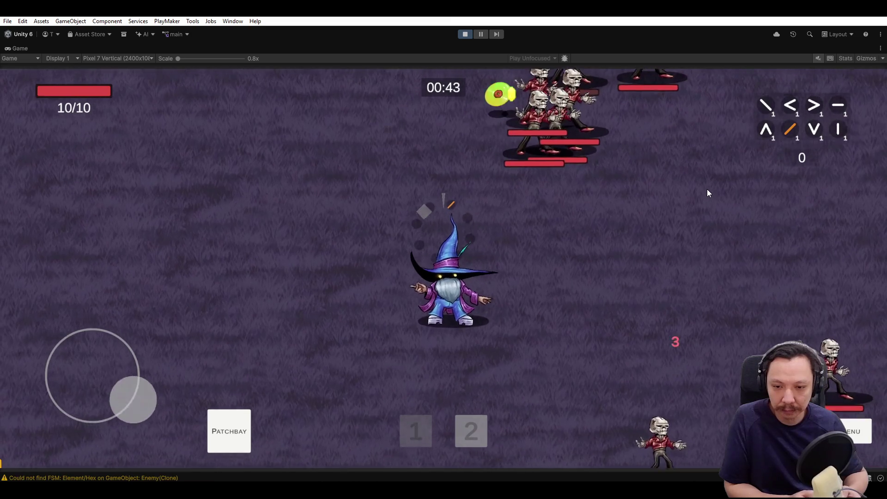
{"action": "key", "text": "w"}
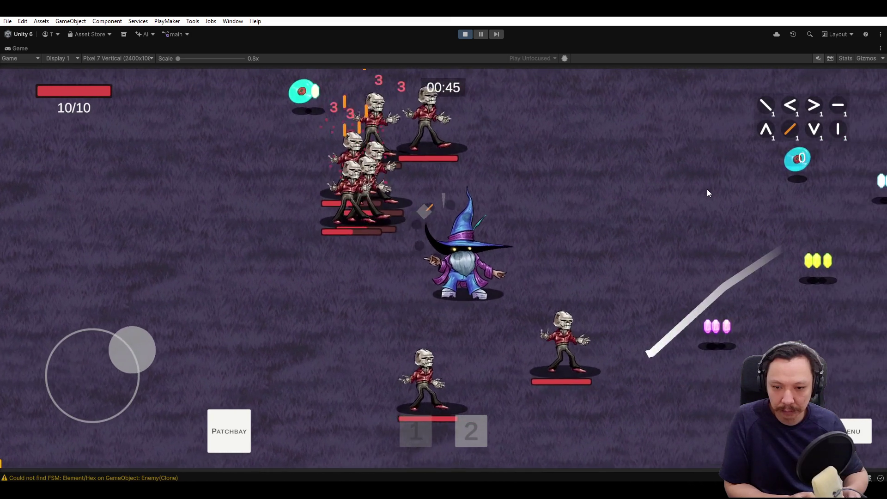
{"action": "key", "text": "d"}
{"action": "key", "text": "w"}
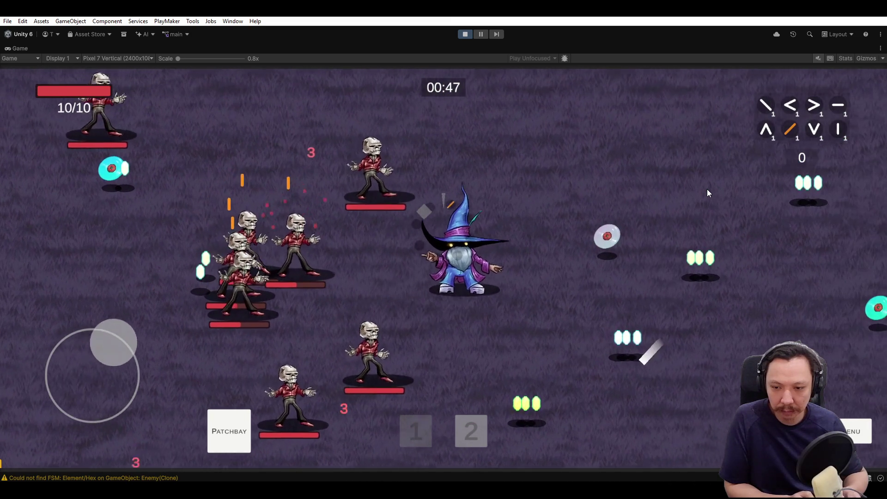
{"action": "key", "text": "d"}
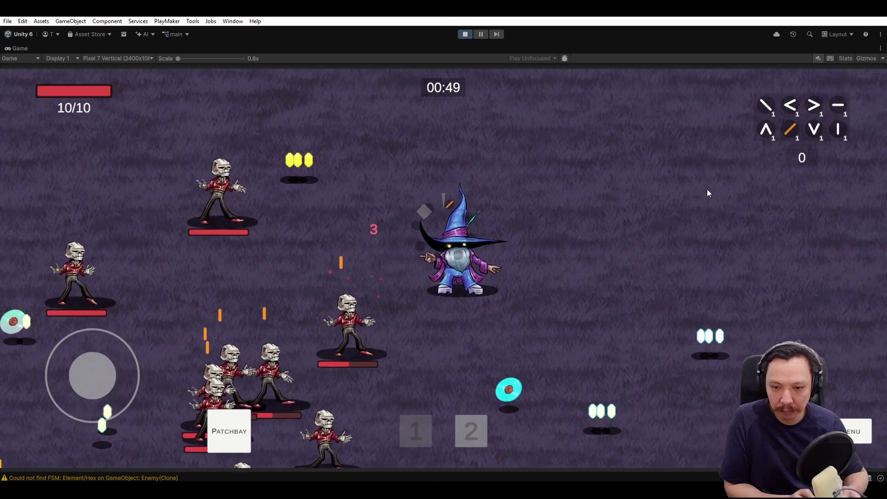
{"action": "key", "text": "a"}
{"action": "key", "text": "d"}
{"action": "key", "text": "a"}
{"action": "key", "text": "d"}
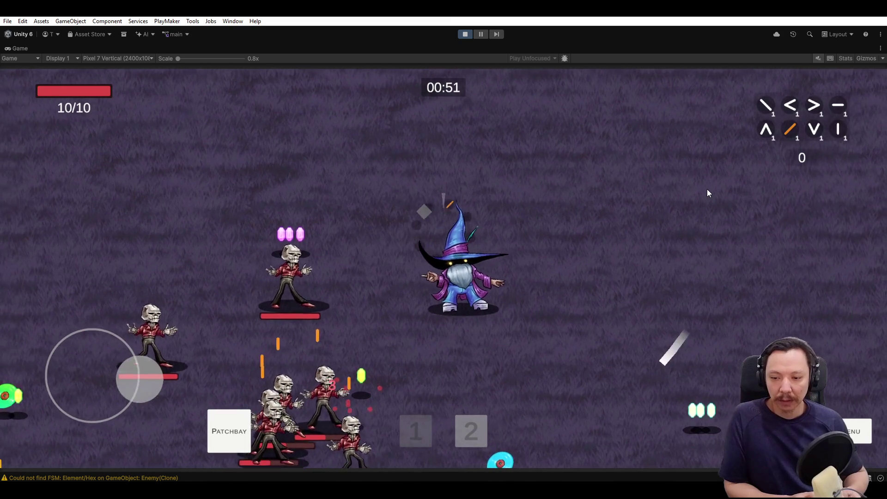
{"action": "key", "text": "a"}
{"action": "key", "text": "w"}
{"action": "key", "text": "a"}
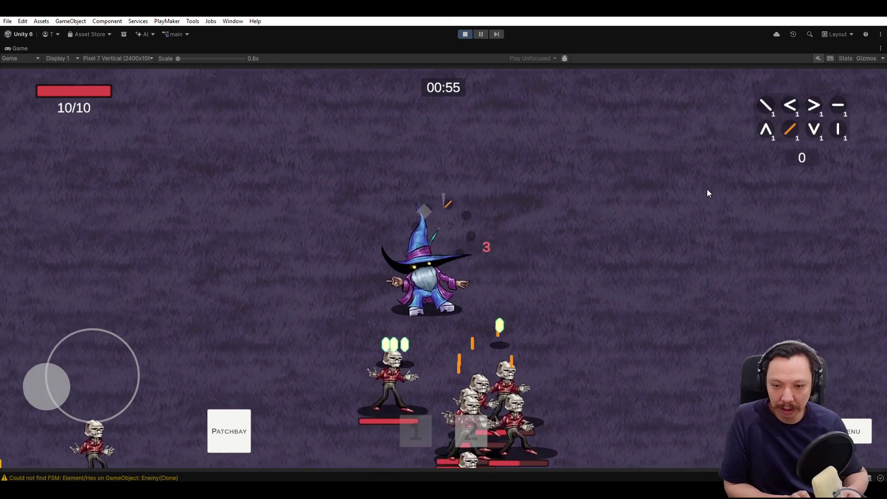
Dodge the advancing skeletons with the wizard, then stop the play test.
{"action": "key", "text": "s"}
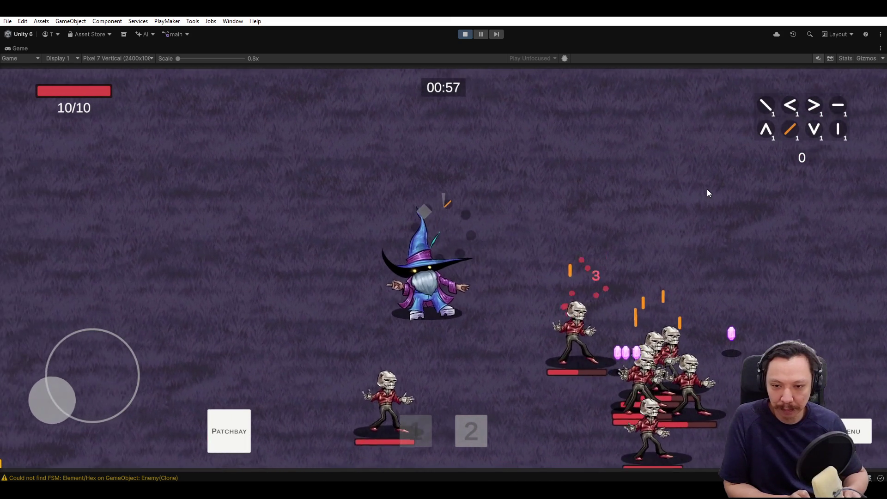
{"action": "key", "text": "s"}
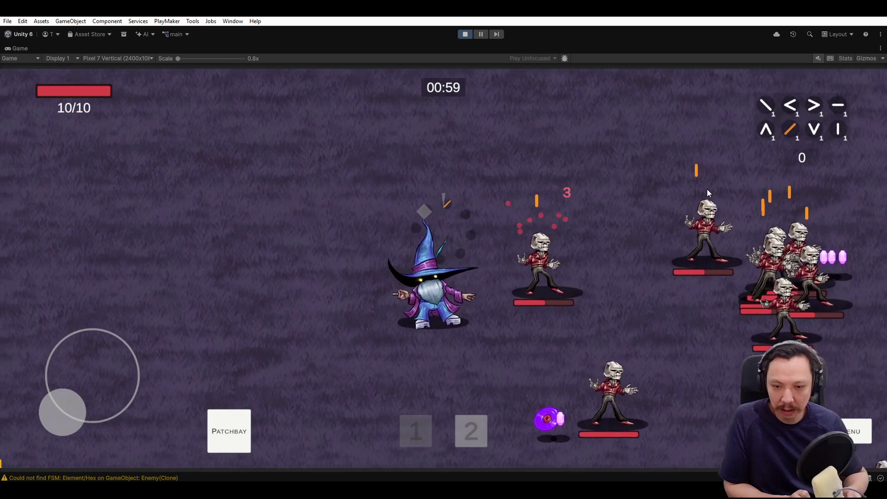
{"action": "key", "text": "a"}
{"action": "key", "text": "s"}
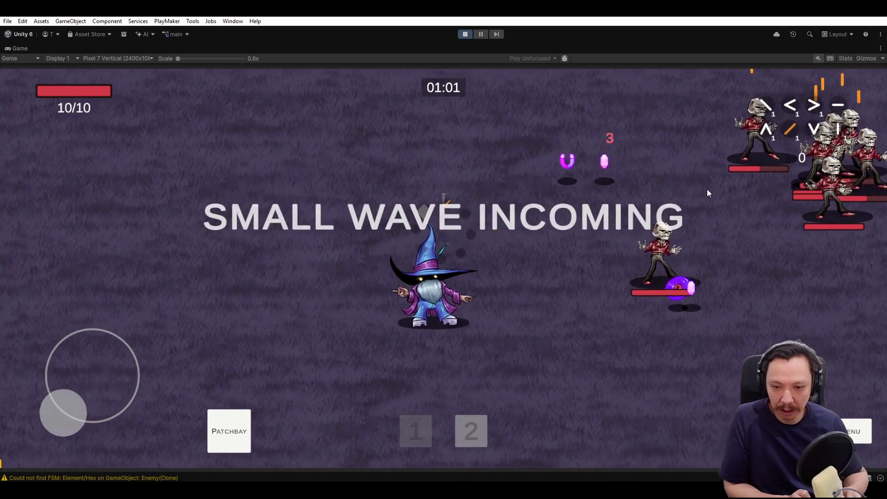
{"action": "key", "text": "d"}
{"action": "key", "text": "s"}
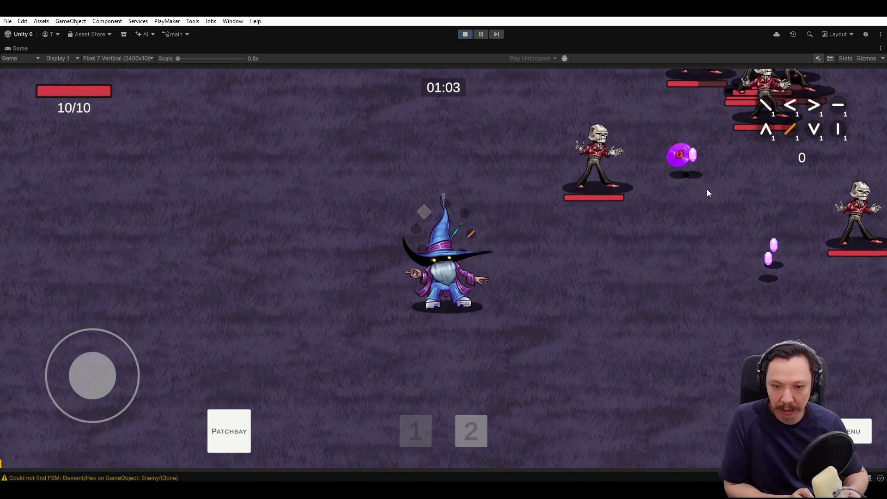
{"action": "key", "text": "s"}
{"action": "key", "text": "s"}
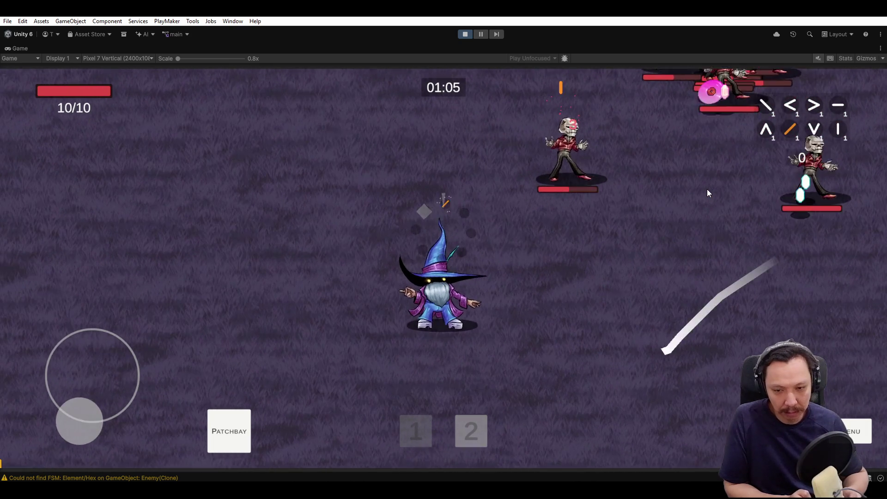
{"action": "key", "text": "a"}
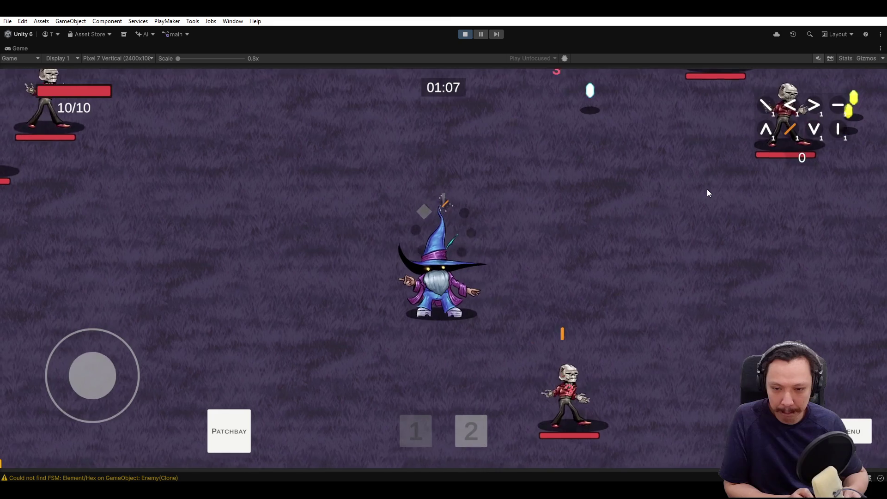
{"action": "key", "text": "a"}
{"action": "key", "text": "s"}
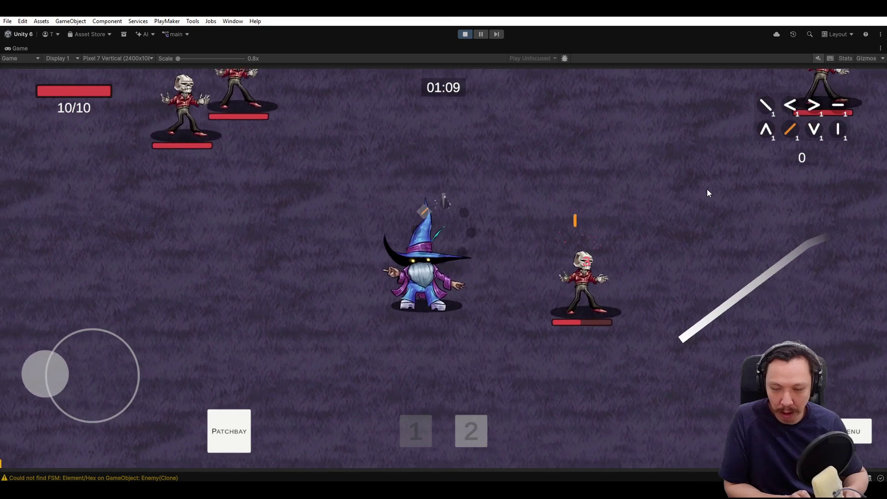
{"action": "key", "text": "w"}
{"action": "key", "text": "d"}
{"action": "left_click", "coordinate": [464, 37]}
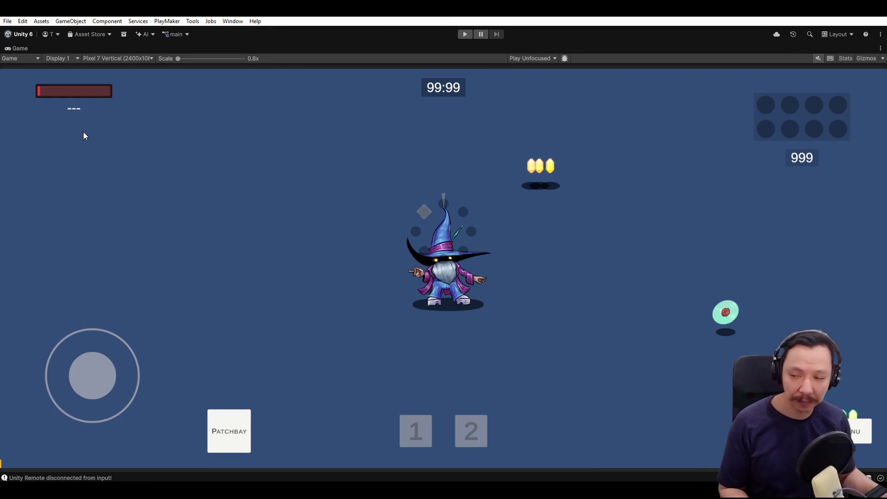
Restore the full editor layout from the maximized Game view.
{"action": "double_click", "coordinate": [19, 48]}
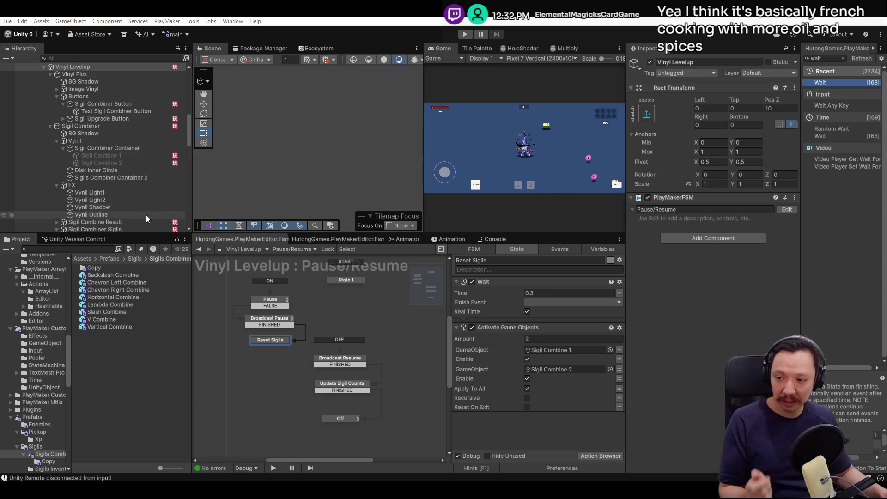
Select Announcements Text in the Hierarchy and make it active.
{"action": "scroll", "coordinate": [118, 165], "scroll_direction": "down", "scroll_amount": 10}
{"action": "scroll", "coordinate": [131, 181], "scroll_direction": "up", "scroll_amount": 3}
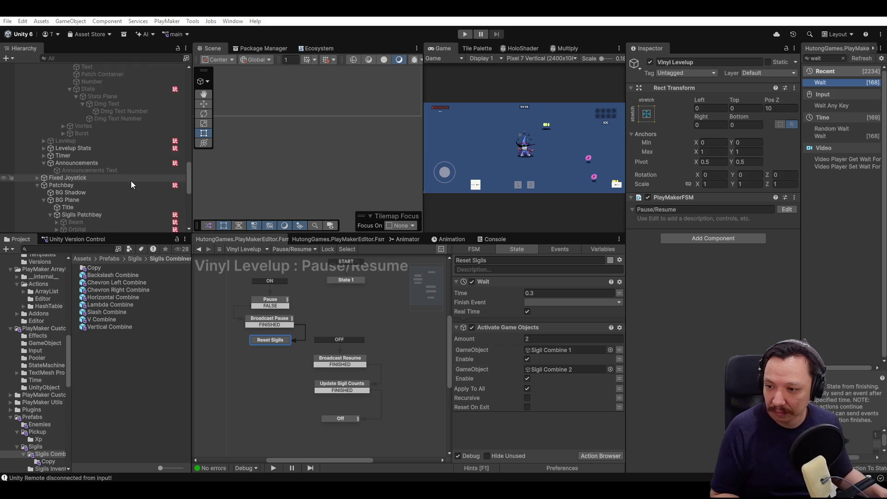
{"action": "left_click", "coordinate": [124, 170]}
{"action": "left_click", "coordinate": [650, 62]}
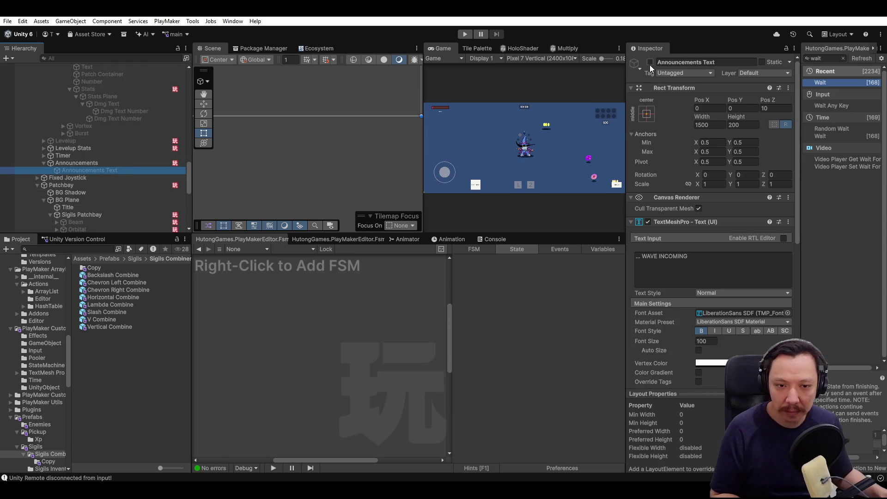
Show Announcements Text's Announcements Blink clip in the Animation window.
{"action": "left_click", "coordinate": [491, 240]}
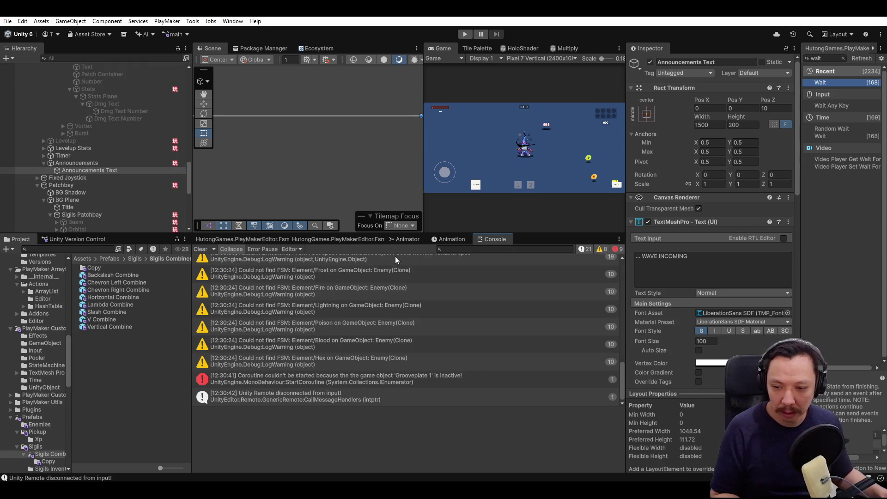
{"action": "left_click", "coordinate": [444, 239]}
{"action": "left_click", "coordinate": [414, 240]}
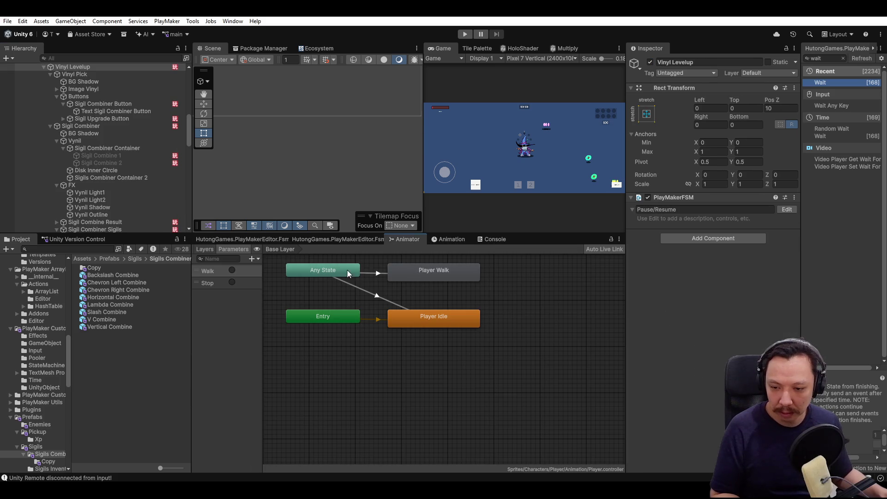
{"action": "left_click", "coordinate": [444, 240]}
{"action": "scroll", "coordinate": [119, 190], "scroll_direction": "down", "scroll_amount": 9}
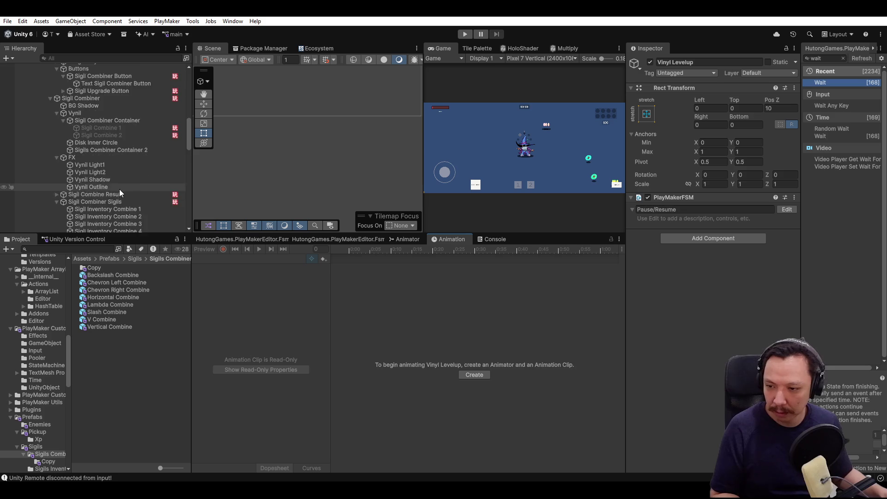
{"action": "scroll", "coordinate": [125, 206], "scroll_direction": "down", "scroll_amount": 5}
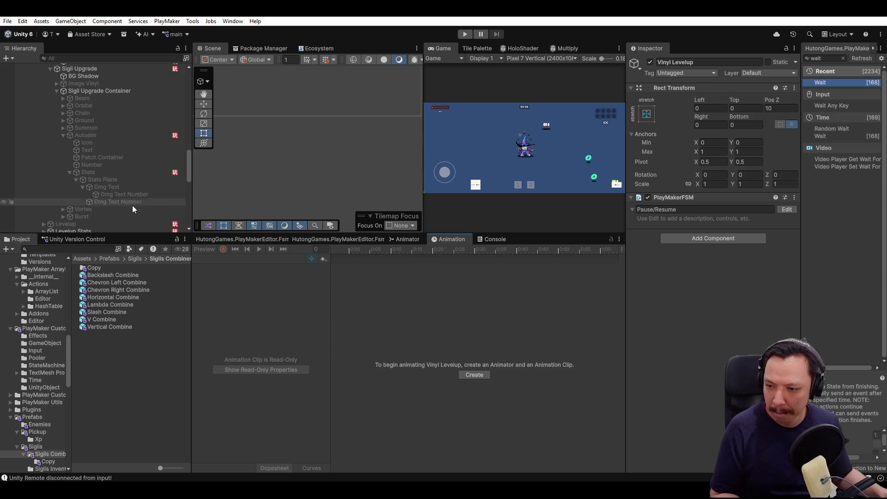
{"action": "scroll", "coordinate": [135, 183], "scroll_direction": "down", "scroll_amount": 5}
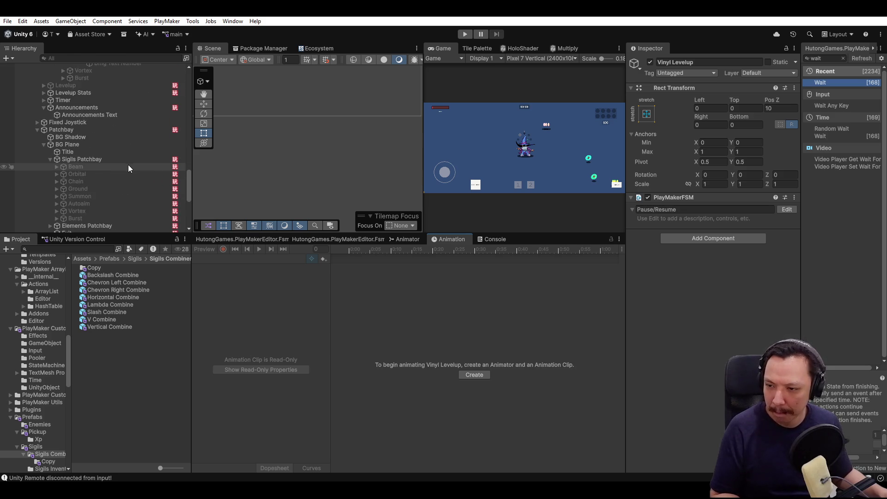
{"action": "left_click", "coordinate": [118, 118]}
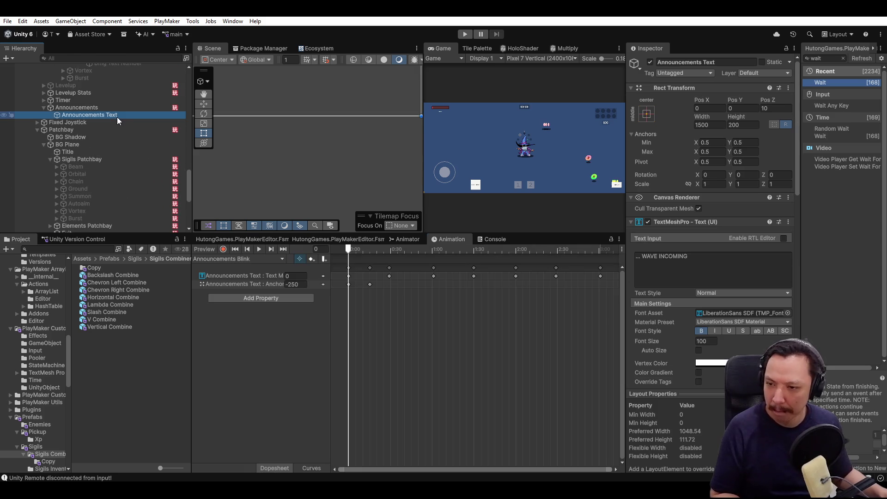
Preview the blink animation and frame Announcements and Announcements Text in the scene with the Move tool.
{"action": "mouse_move", "coordinate": [357, 249]}
{"action": "left_mouse_down"}
{"action": "mouse_move", "coordinate": [493, 254]}
{"action": "mouse_move", "coordinate": [334, 256]}
{"action": "left_mouse_up"}
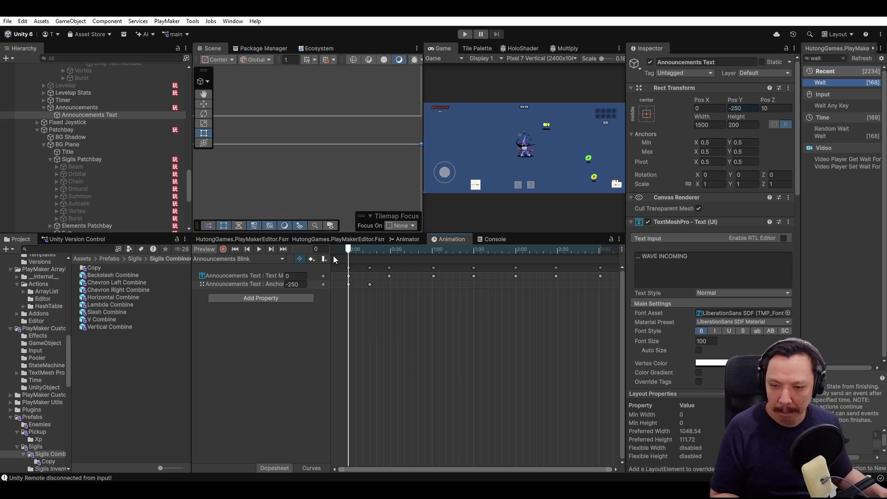
{"action": "left_click", "coordinate": [109, 107]}
{"action": "key", "text": "f"}
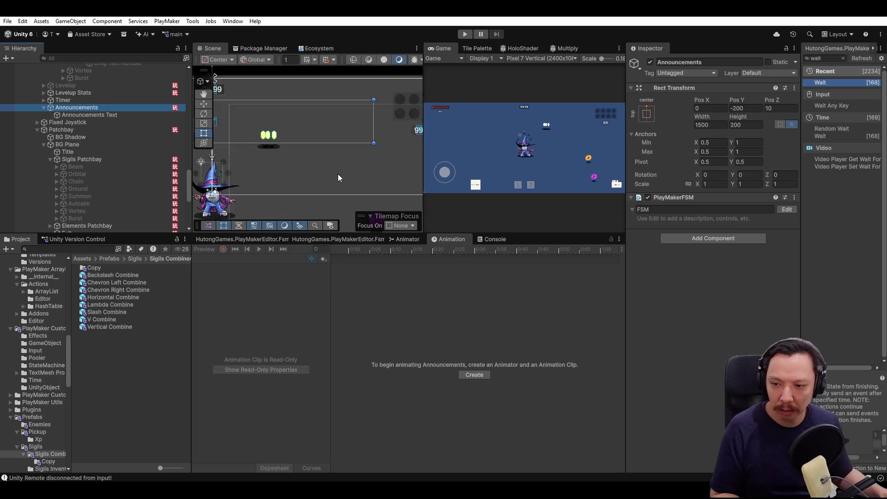
{"action": "left_click", "coordinate": [108, 115]}
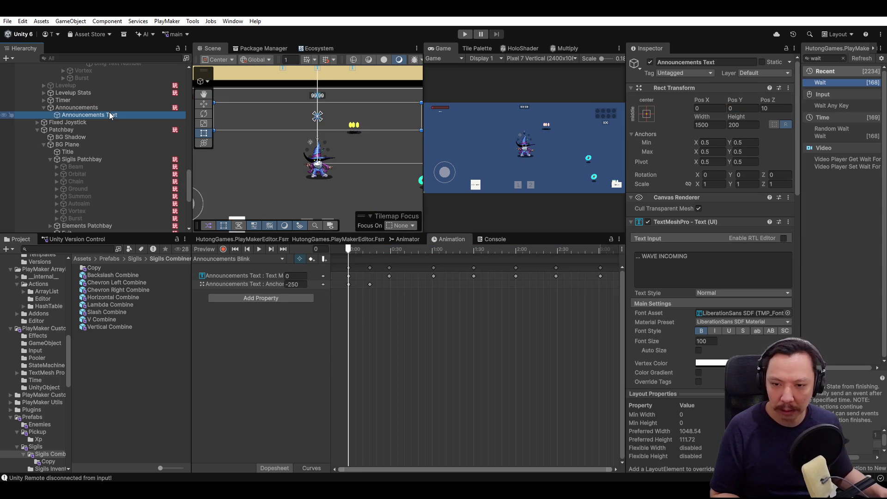
{"action": "key", "text": "f"}
{"action": "key", "text": "w"}
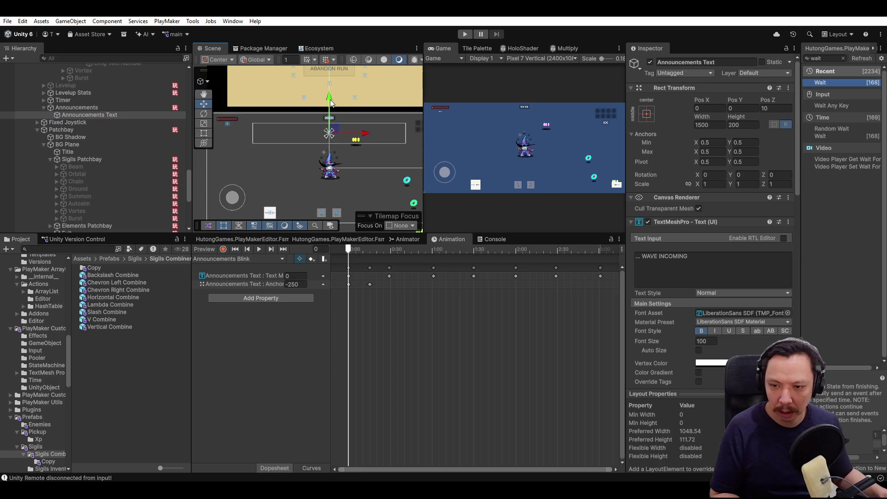
{"action": "mouse_move", "coordinate": [349, 251]}
{"action": "left_mouse_down"}
{"action": "mouse_move", "coordinate": [425, 256]}
{"action": "mouse_move", "coordinate": [317, 256]}
{"action": "left_mouse_up"}
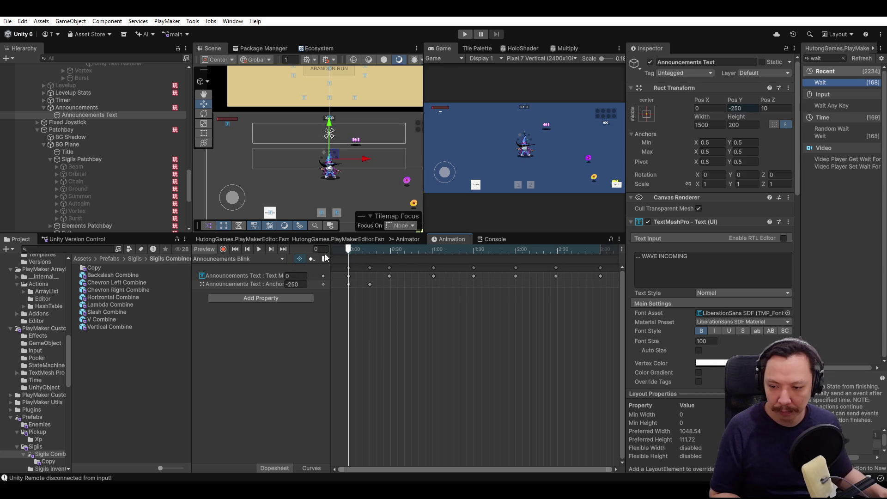
Record a keyframe setting the announcement text's starting vertical position to -40.
{"action": "left_click", "coordinate": [742, 108]}
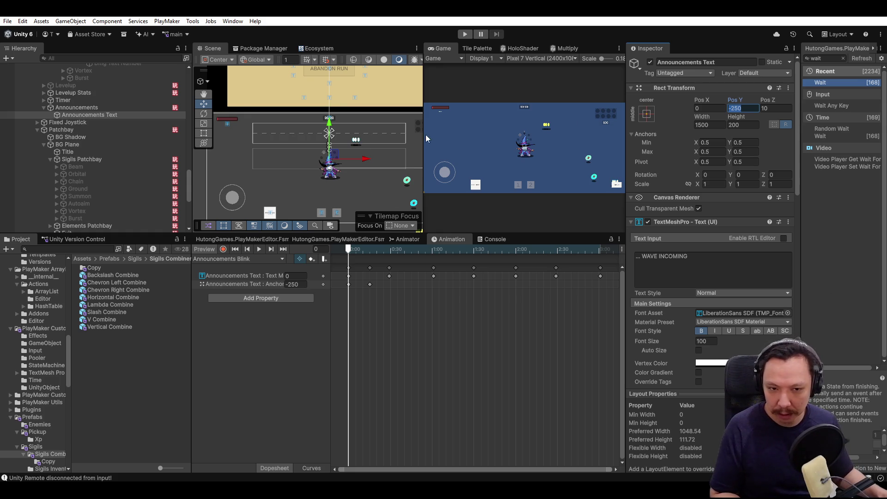
{"action": "left_click", "coordinate": [222, 249]}
{"action": "left_click_drag", "start_coordinate": [327, 130], "coordinate": [331, 104]}
{"action": "left_click", "coordinate": [746, 107]}
{"action": "type", "text": "-40"}
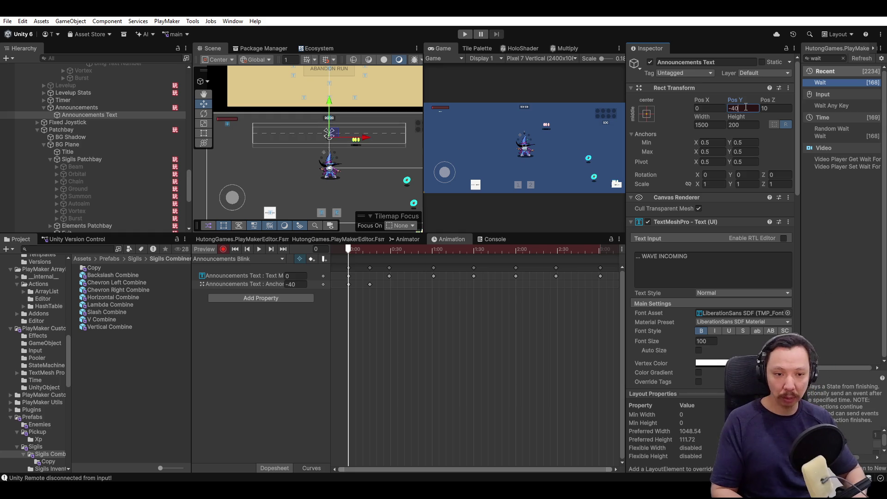
At frame 15, set the text's anchor key height to 0 and preview the result.
{"action": "left_click", "coordinate": [353, 249]}
{"action": "mouse_move", "coordinate": [353, 250]}
{"action": "left_mouse_down"}
{"action": "mouse_move", "coordinate": [462, 253]}
{"action": "mouse_move", "coordinate": [369, 254]}
{"action": "left_mouse_up"}
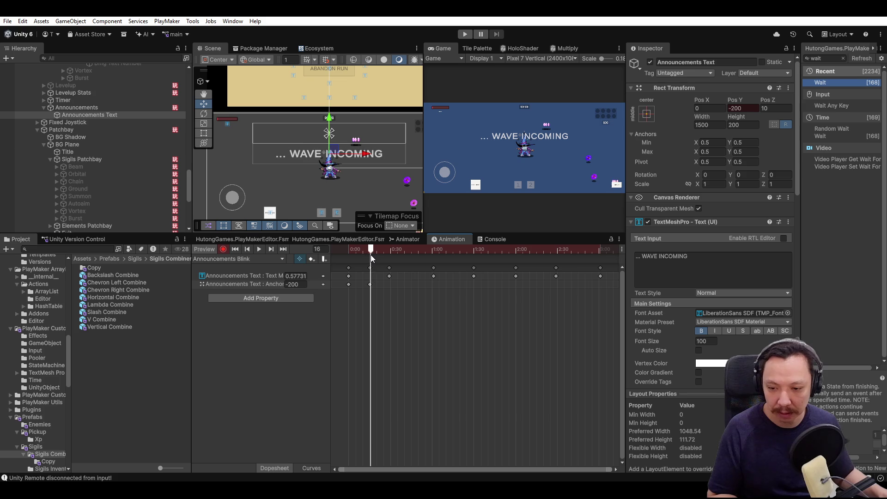
{"action": "left_click", "coordinate": [371, 254]}
{"action": "scroll", "coordinate": [370, 286], "scroll_direction": "up", "scroll_amount": 2}
{"action": "scroll", "coordinate": [370, 287], "scroll_direction": "up", "scroll_amount": 1}
{"action": "left_click", "coordinate": [367, 250]}
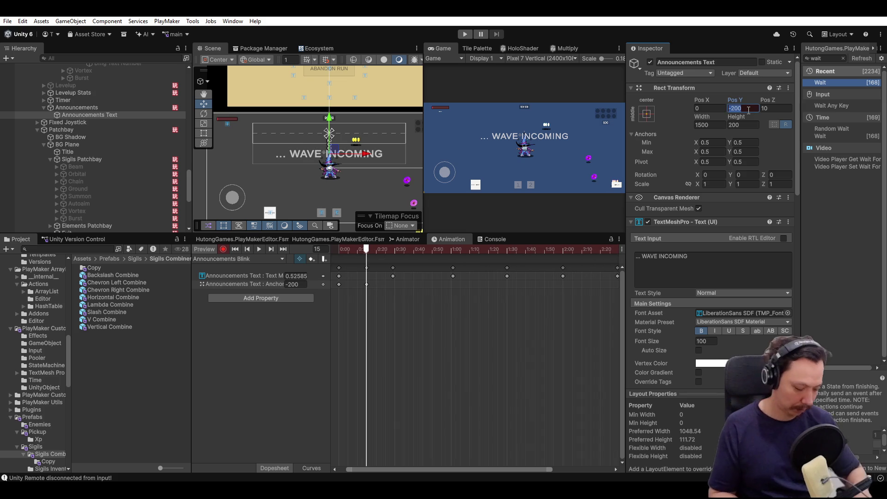
{"action": "type", "text": "0"}
{"action": "key", "text": "Return"}
{"action": "mouse_move", "coordinate": [375, 253]}
{"action": "left_mouse_down"}
{"action": "mouse_move", "coordinate": [337, 250]}
{"action": "mouse_move", "coordinate": [633, 254]}
{"action": "mouse_move", "coordinate": [214, 254]}
{"action": "left_mouse_up"}
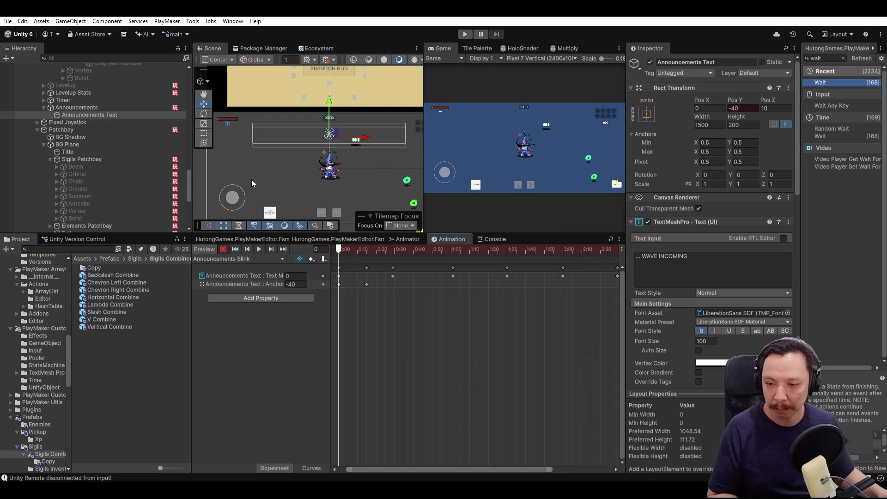
Select the parent Announcements object to view its PlayMakerFSM component.
{"action": "left_click", "coordinate": [124, 107]}
{"action": "left_click", "coordinate": [119, 115]}
{"action": "left_click", "coordinate": [124, 107]}
{"action": "scroll", "coordinate": [100, 125], "scroll_direction": "up", "scroll_amount": 2}
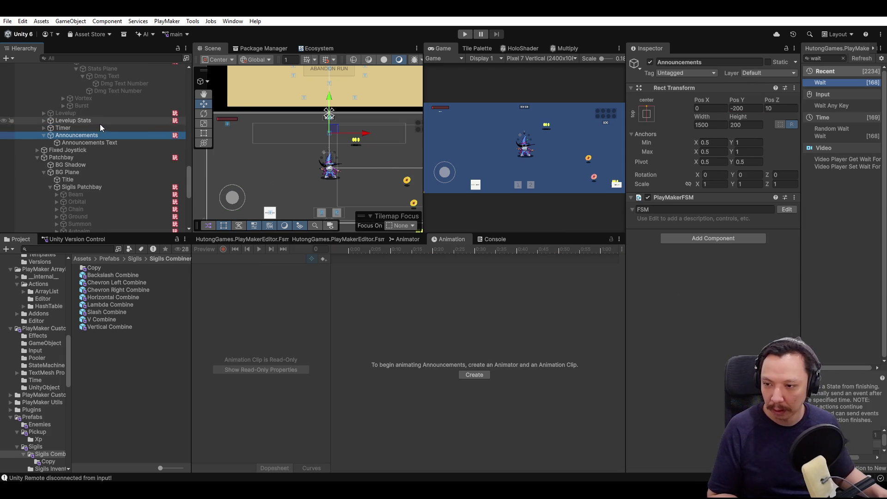
Make Set Text Small the Announcements FSM's start state and enter Play mode with Ctrl+P.
{"action": "left_click", "coordinate": [246, 238]}
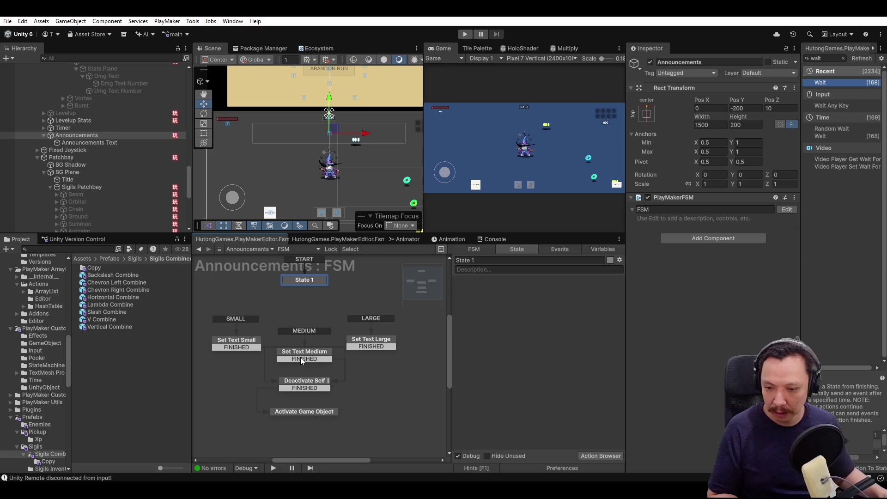
{"action": "right_click", "coordinate": [246, 345]}
{"action": "left_click", "coordinate": [282, 370]}
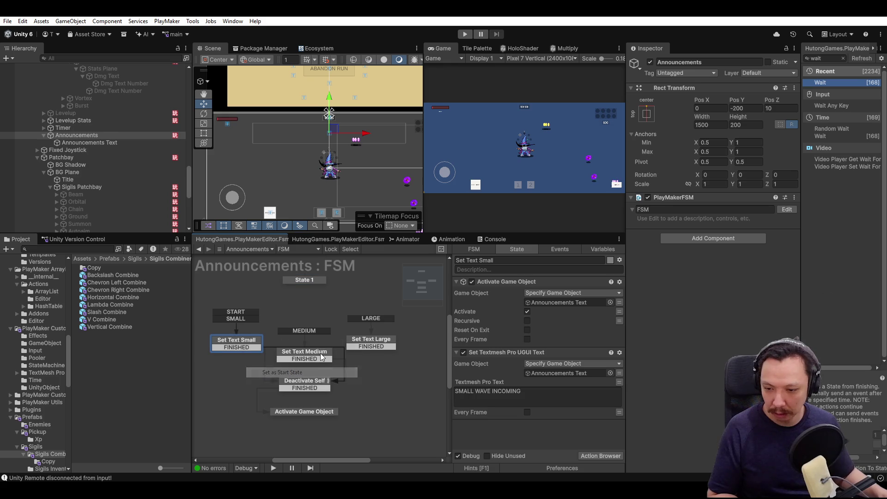
{"action": "left_click", "coordinate": [317, 296]}
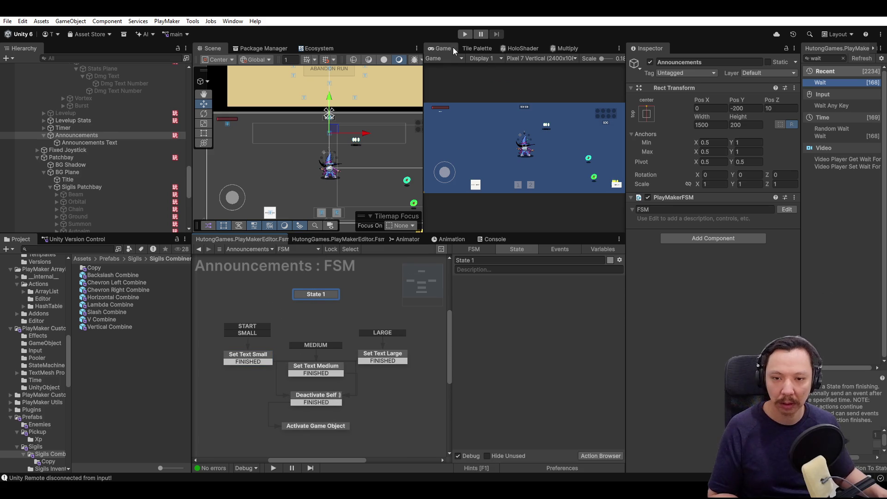
{"action": "key", "text": "ctrl+p"}
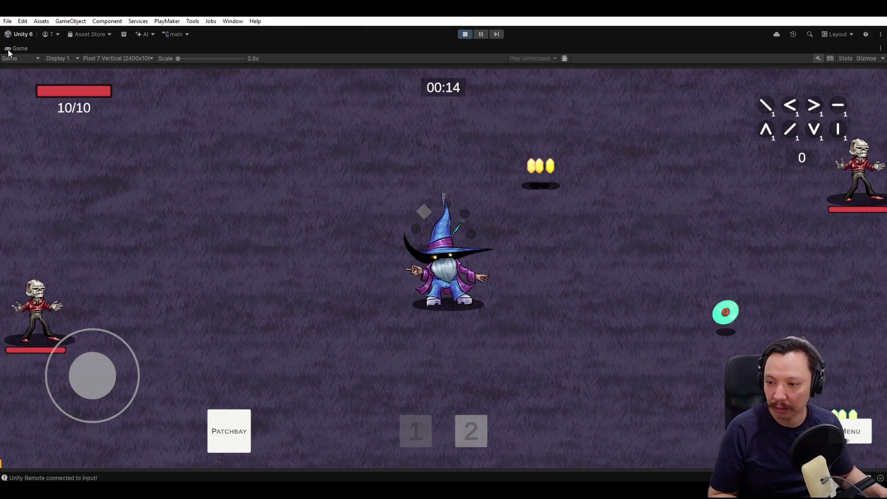
While playing, toggle Announcements off and on to replay SMALL WAVE INCOMING, then stop.
{"action": "key", "text": "shift+space"}
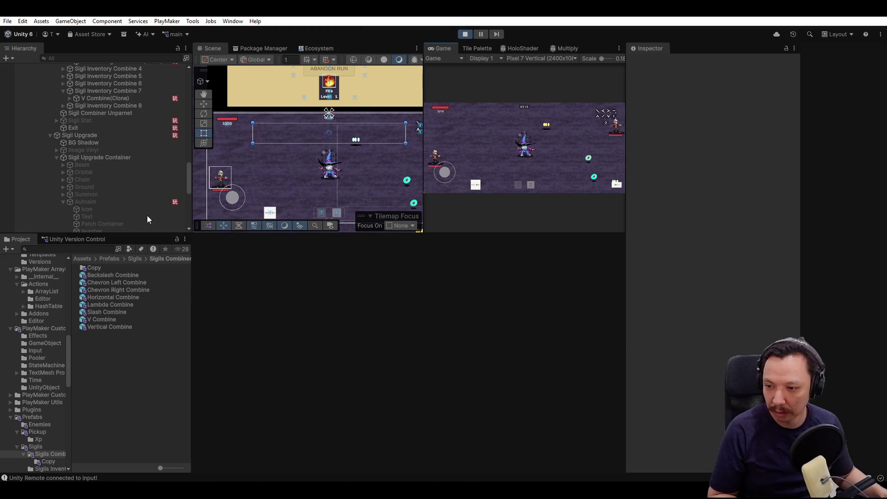
{"action": "scroll", "coordinate": [112, 149], "scroll_direction": "up", "scroll_amount": 8}
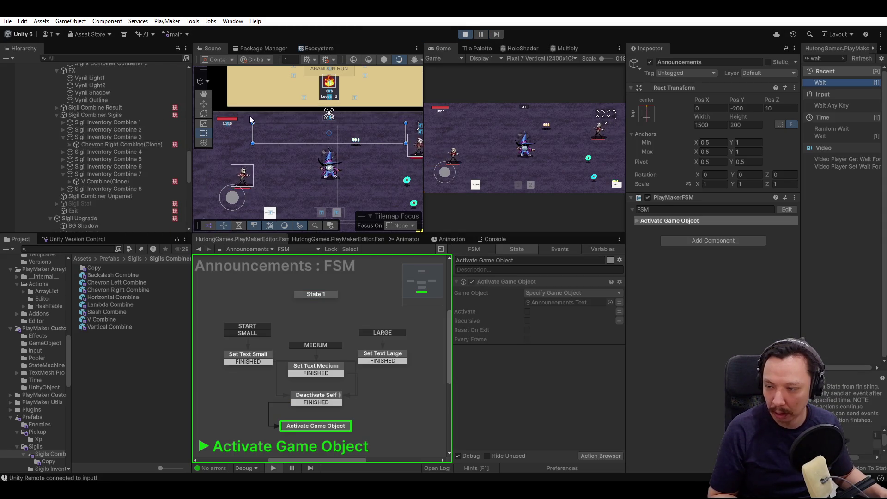
{"action": "scroll", "coordinate": [150, 141], "scroll_direction": "down", "scroll_amount": 10}
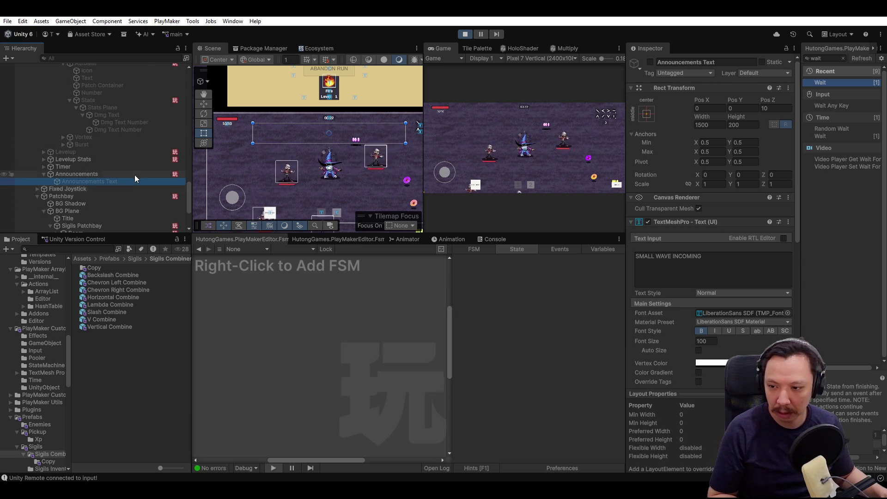
{"action": "left_click", "coordinate": [138, 174]}
{"action": "left_click", "coordinate": [651, 63]}
{"action": "left_click", "coordinate": [652, 63]}
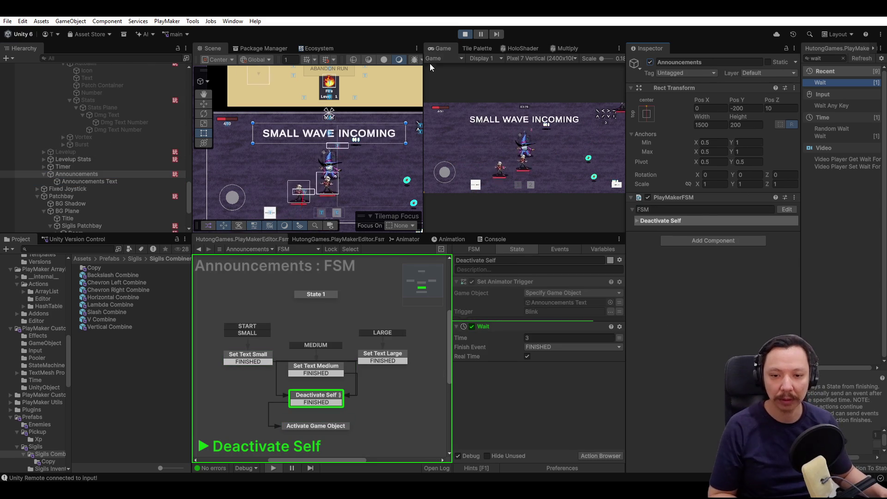
{"action": "left_click", "coordinate": [465, 34]}
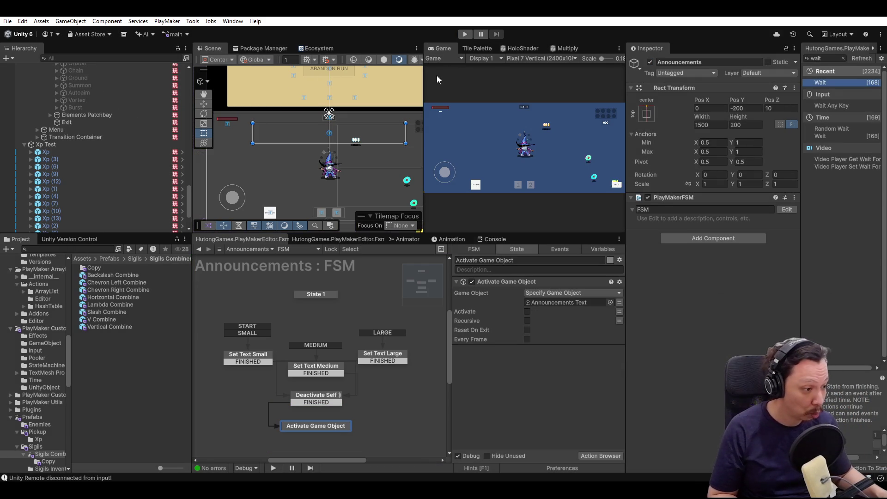
{"action": "scroll", "coordinate": [126, 181], "scroll_direction": "up", "scroll_amount": 4}
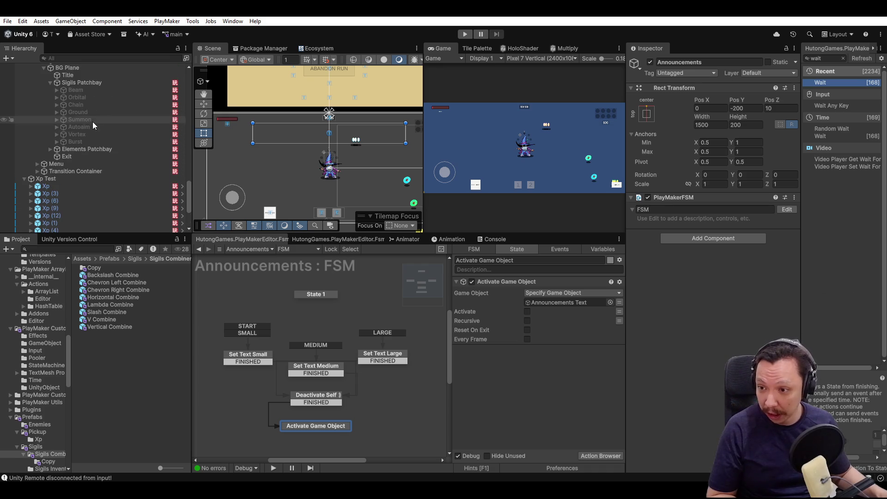
Deactivate Xp Test and collapse the Main Player and Xp Test rows in the Hierarchy.
{"action": "left_click", "coordinate": [64, 179]}
{"action": "left_click", "coordinate": [649, 62]}
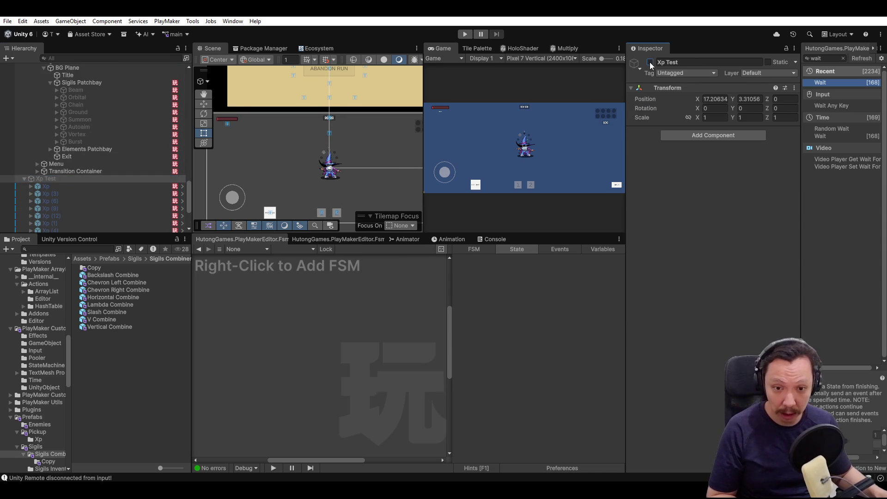
{"action": "scroll", "coordinate": [101, 122], "scroll_direction": "up", "scroll_amount": 10}
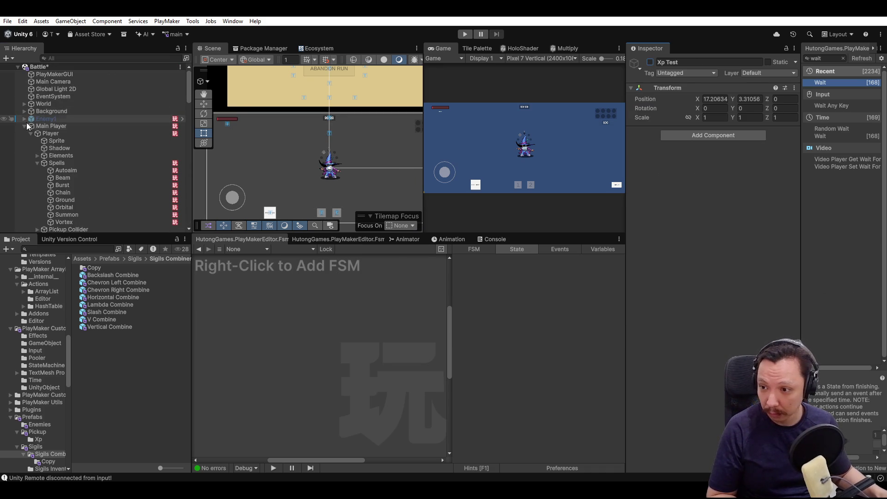
{"action": "left_click", "coordinate": [24, 126]}
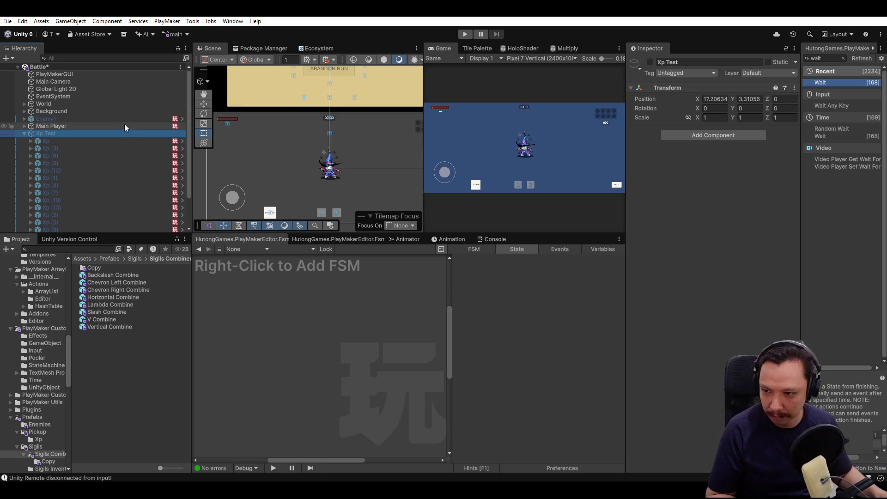
{"action": "left_click", "coordinate": [25, 133]}
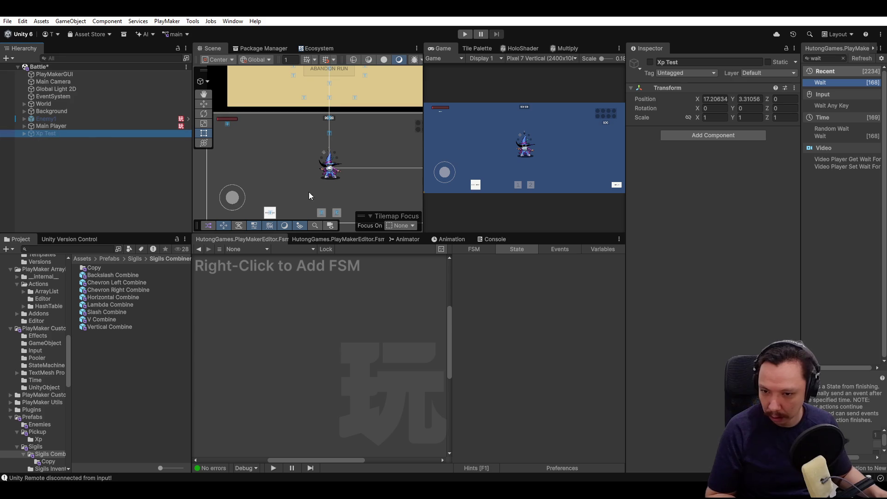
Recentre the scene on the canvas and return to the Prefabs folder.
{"action": "scroll", "coordinate": [333, 157], "scroll_direction": "down", "scroll_amount": 4}
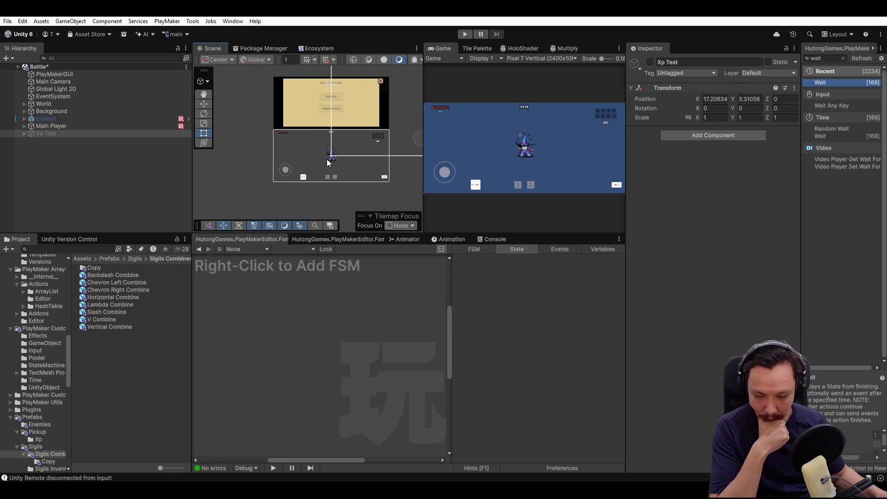
{"action": "scroll", "coordinate": [329, 162], "scroll_direction": "up", "scroll_amount": 5}
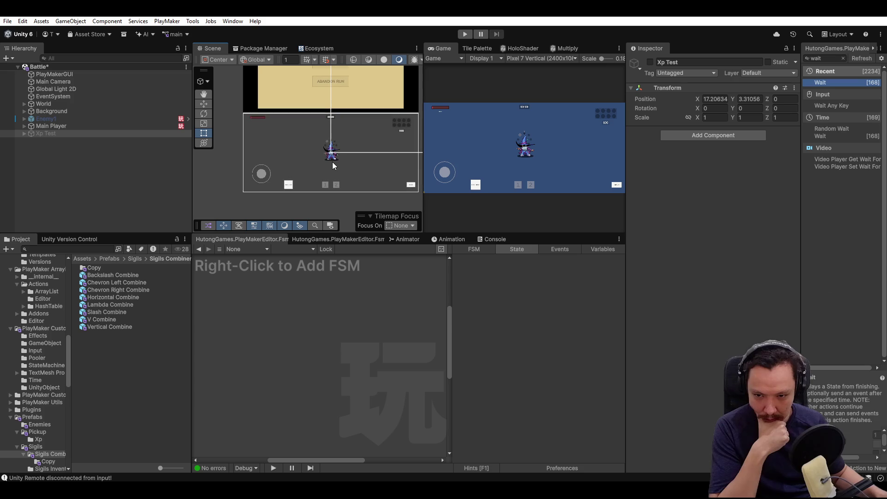
{"action": "left_click_drag", "start_coordinate": [314, 162], "coordinate": [328, 167]}
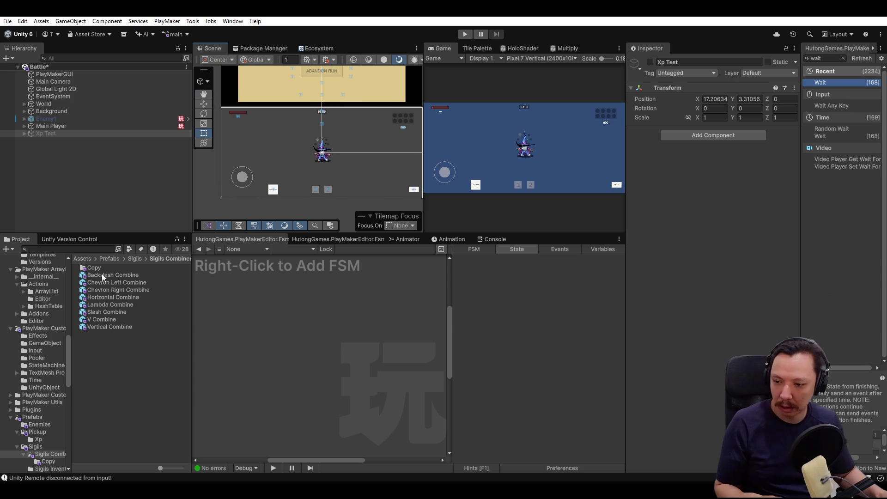
{"action": "left_click", "coordinate": [110, 259]}
Select the Player object under Main Player and show its Sigils FSM variables.
{"action": "left_click", "coordinate": [107, 305]}
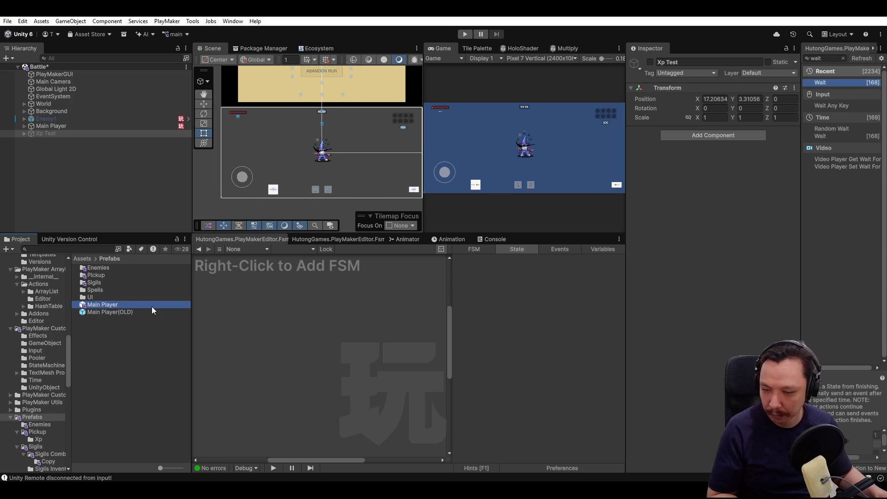
{"action": "left_click", "coordinate": [51, 126]}
{"action": "left_click", "coordinate": [25, 126]}
{"action": "left_click", "coordinate": [59, 133]}
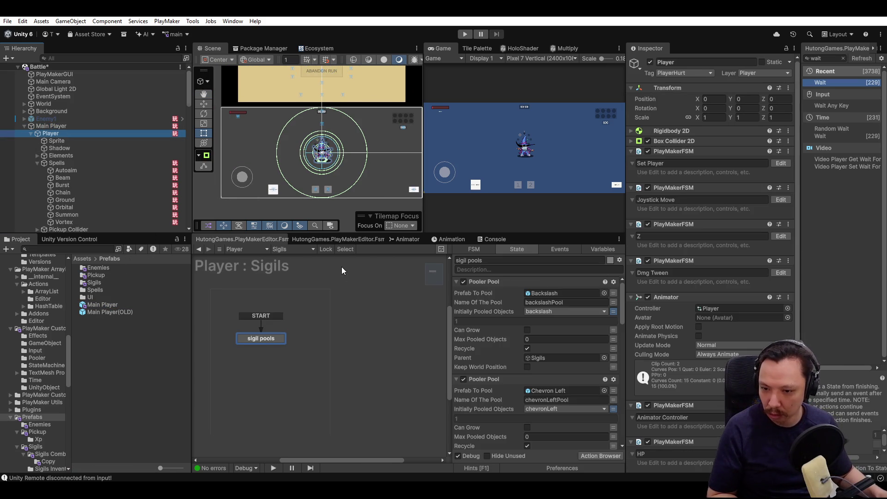
{"action": "left_click", "coordinate": [597, 250]}
Set the backslash and chevronLeft int variables to 0.
{"action": "left_click", "coordinate": [492, 279]}
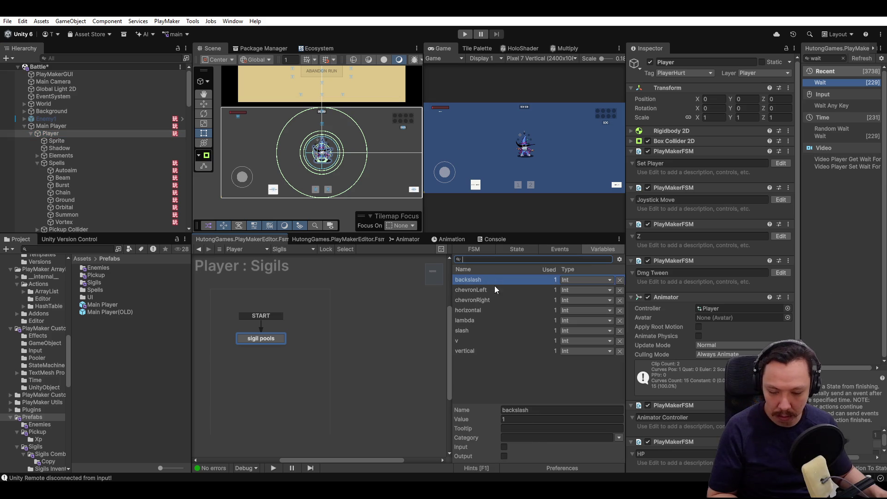
{"action": "left_click", "coordinate": [532, 420]}
{"action": "type", "text": "0"}
{"action": "key", "text": "Tab"}
{"action": "left_click", "coordinate": [495, 289]}
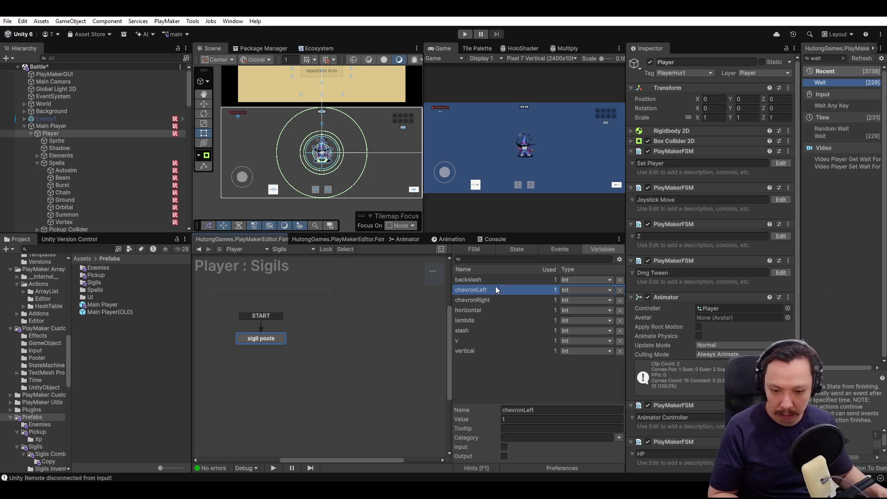
{"action": "left_click", "coordinate": [519, 420]}
{"action": "type", "text": "0"}
{"action": "key", "text": "Tab"}
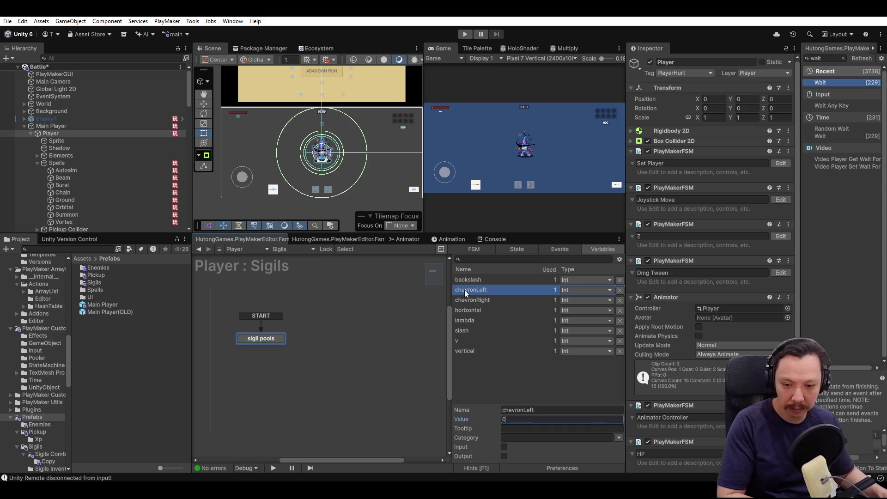
Set chevronRight, horizontal and vertical to 0, then save the Battle scene.
{"action": "left_click", "coordinate": [472, 300]}
{"action": "left_click", "coordinate": [517, 419]}
{"action": "left_click", "coordinate": [475, 311]}
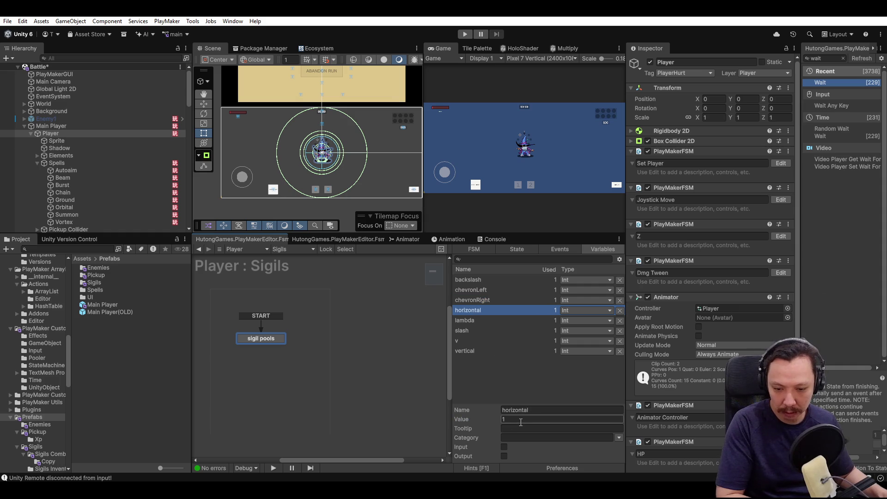
{"action": "key", "text": "Tab"}
{"action": "left_click", "coordinate": [459, 340]}
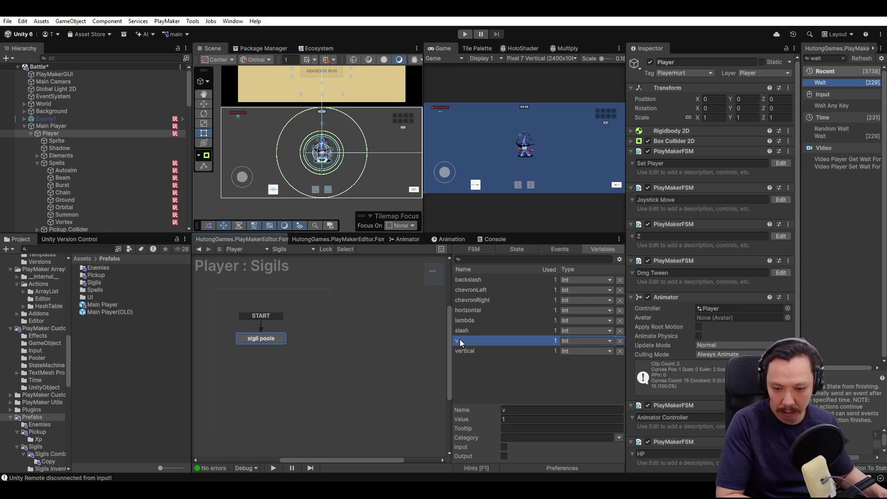
{"action": "left_click", "coordinate": [470, 350]}
{"action": "left_click", "coordinate": [517, 418]}
{"action": "type", "text": "0"}
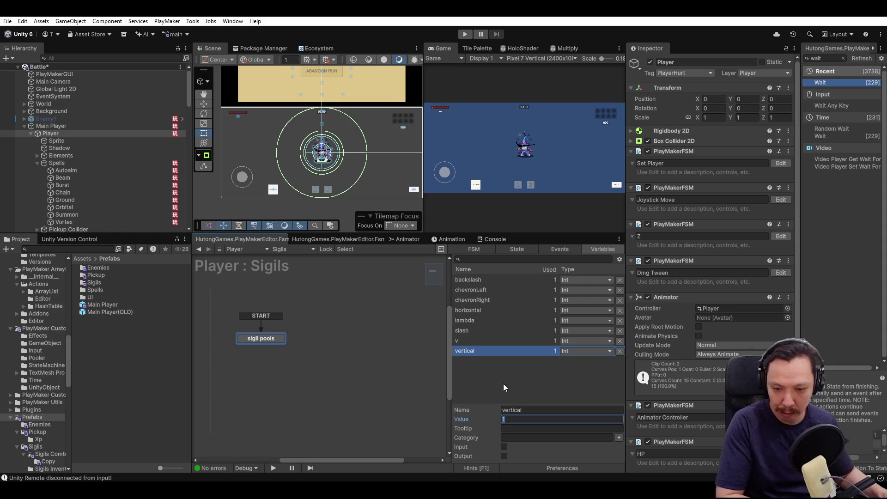
{"action": "left_click", "coordinate": [469, 320]}
{"action": "key", "text": "ctrl+s"}
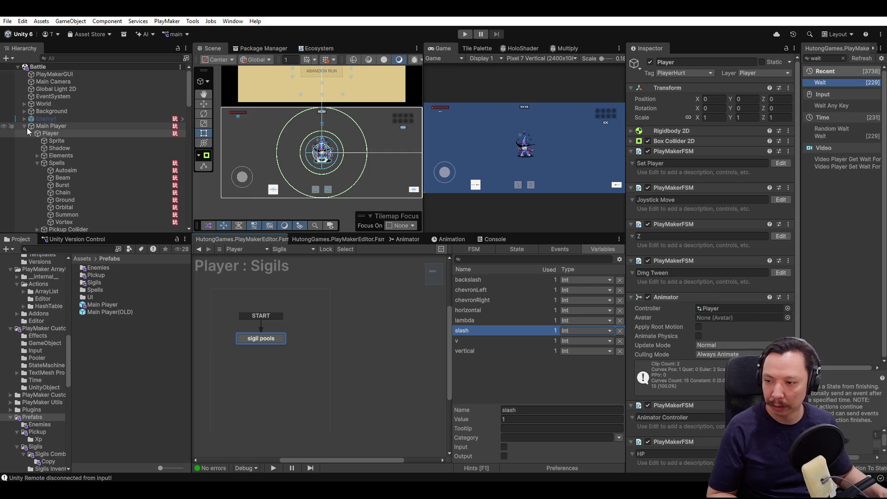
{"action": "left_click", "coordinate": [25, 126]}
Deactivate the Main Player instance in the Battle scene and browse to Assets > Scenes.
{"action": "left_click", "coordinate": [112, 308]}
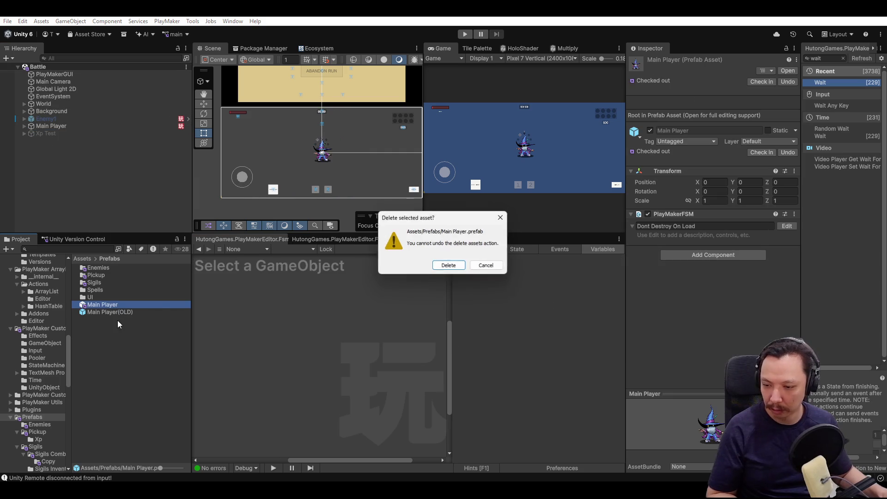
{"action": "left_click", "coordinate": [454, 264]}
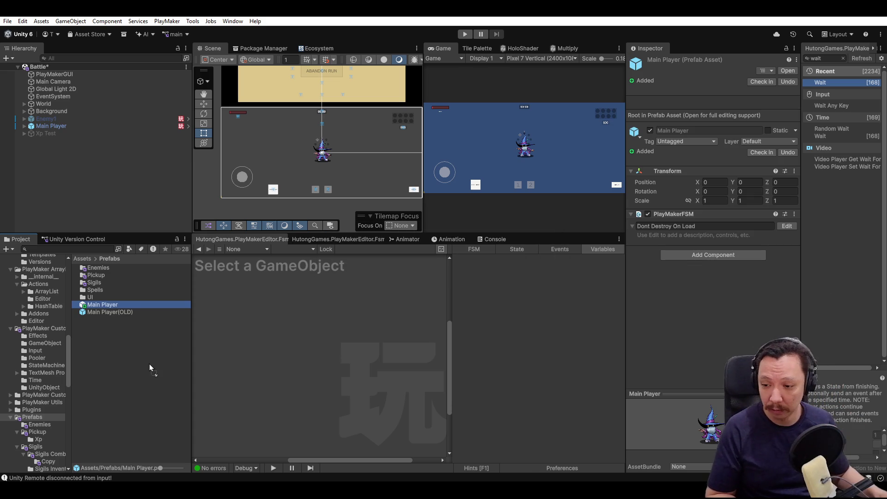
{"action": "left_click", "coordinate": [51, 126]}
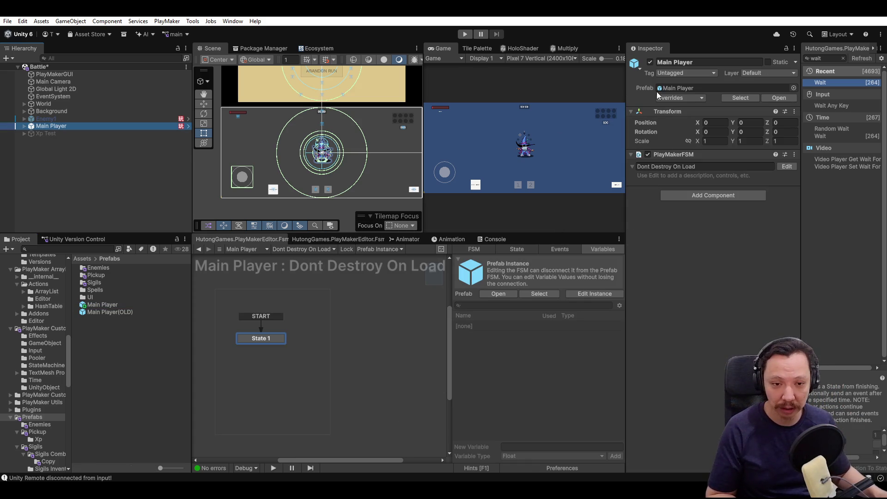
{"action": "left_click", "coordinate": [651, 62]}
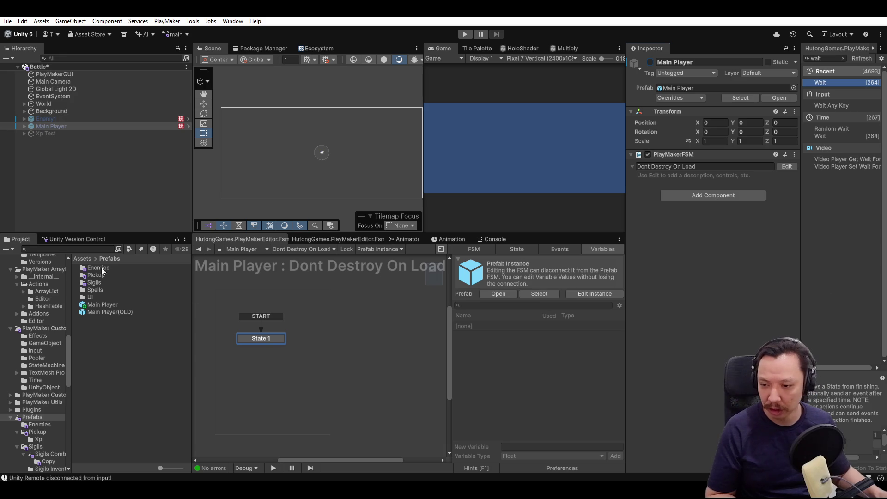
{"action": "left_click", "coordinate": [83, 260]}
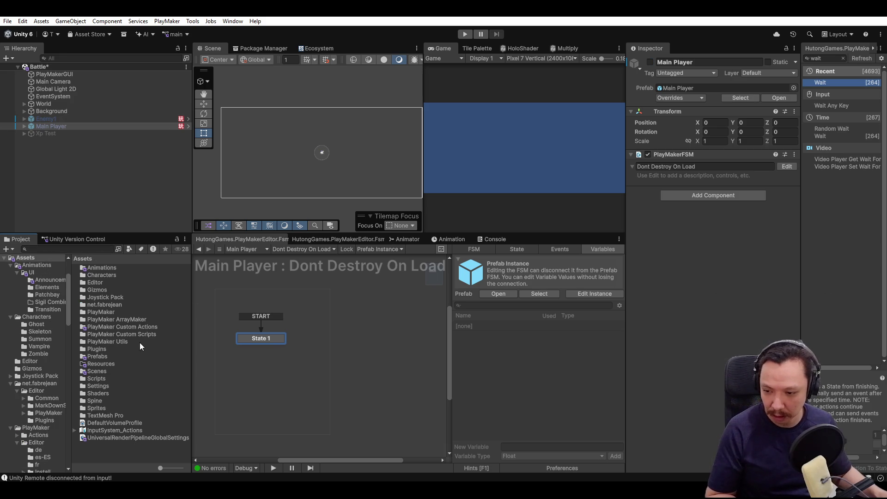
{"action": "double_click", "coordinate": [98, 371]}
Open the Base scene, saving the Battle scene changes, and select World.
{"action": "double_click", "coordinate": [92, 269]}
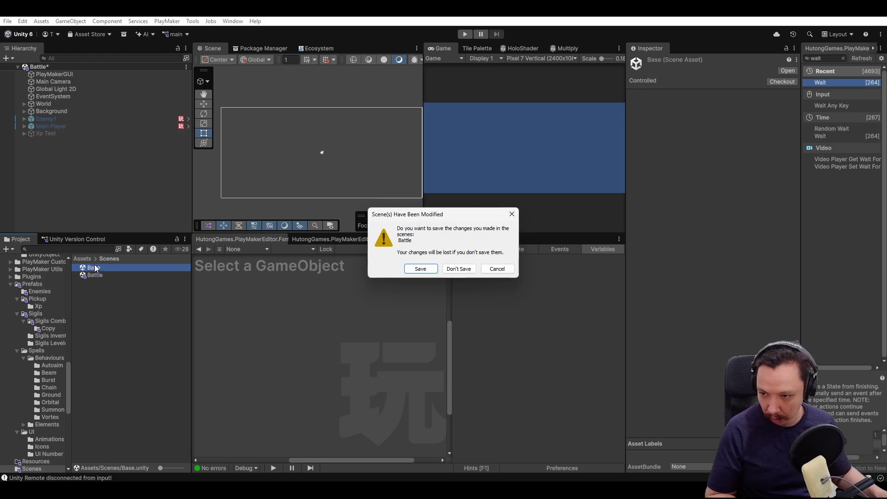
{"action": "left_click", "coordinate": [421, 269]}
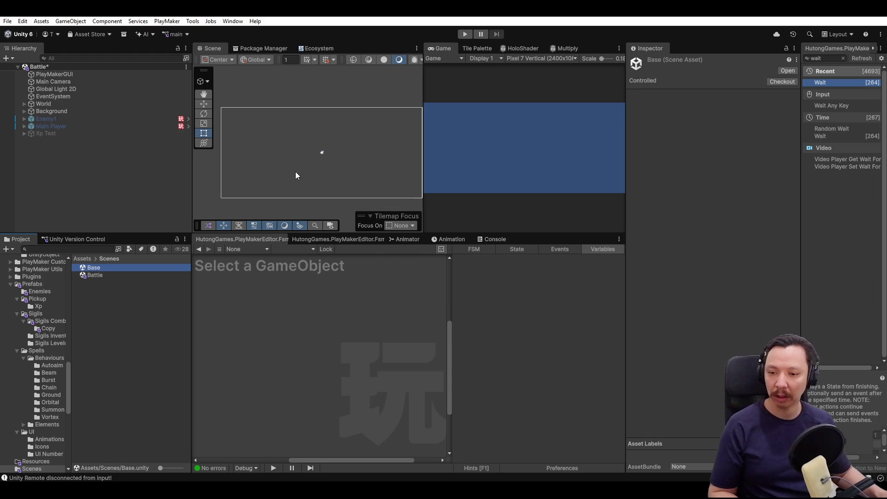
{"action": "left_click", "coordinate": [258, 135]}
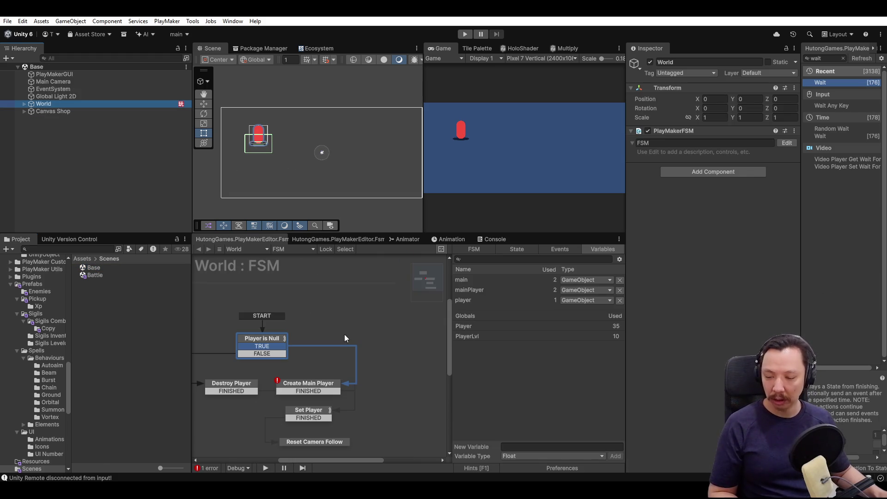
Assign the Main Player prefab to the Create Object action in World's FSM.
{"action": "left_click", "coordinate": [83, 258]}
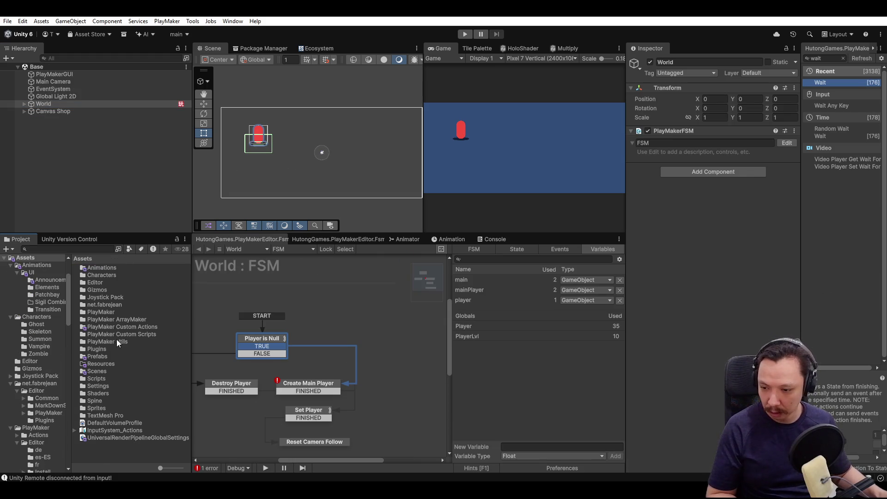
{"action": "double_click", "coordinate": [101, 354]}
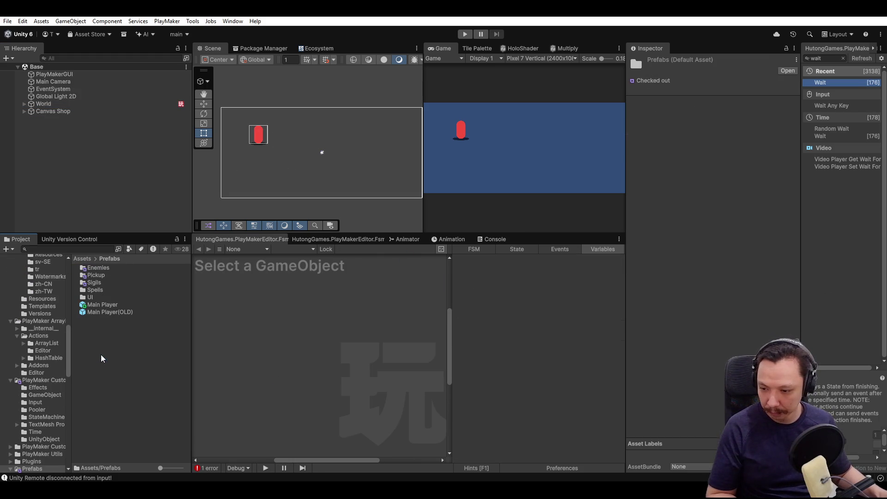
{"action": "left_click", "coordinate": [65, 104]}
{"action": "left_click_drag", "start_coordinate": [95, 305], "coordinate": [559, 290]}
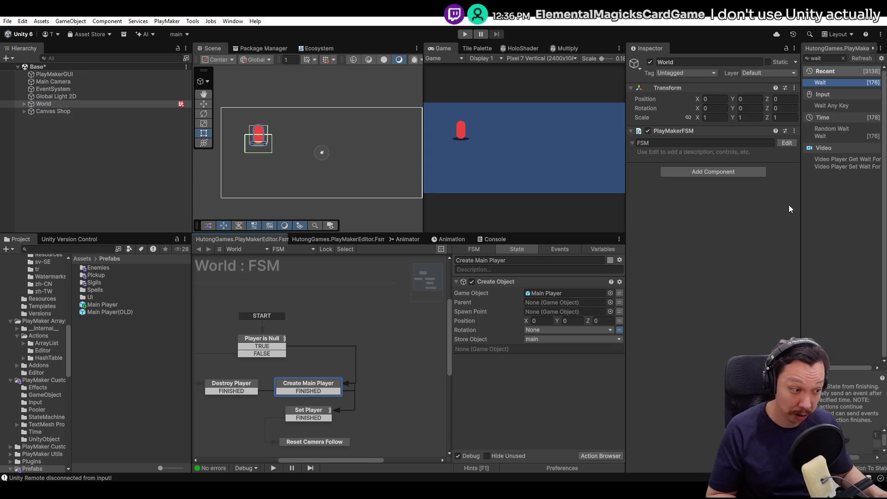
Review World's FSM again and bring up the version control pending changes.
{"action": "left_click", "coordinate": [108, 148]}
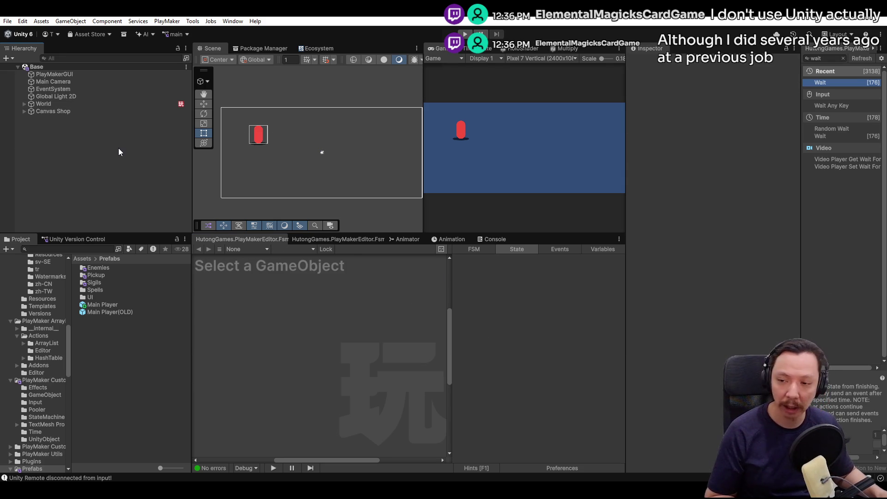
{"action": "left_click", "coordinate": [81, 103]}
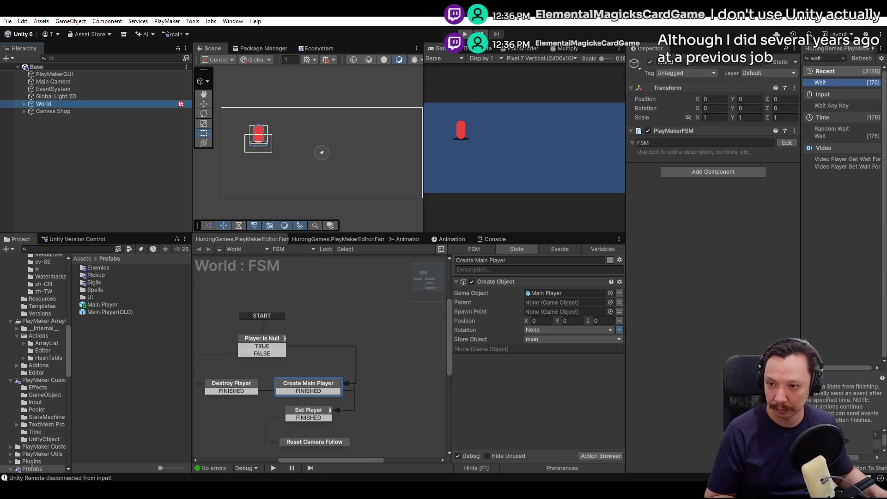
{"action": "left_click", "coordinate": [76, 239]}
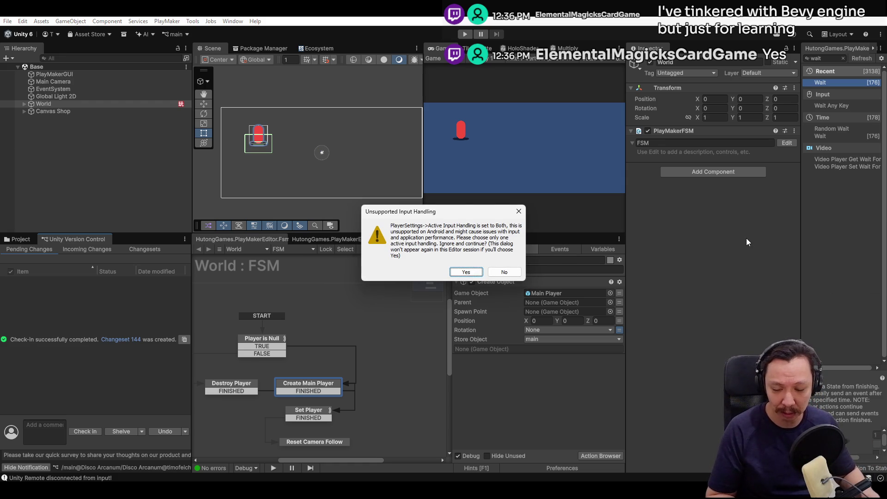
Accept the Unsupported Input Handling warning so the build continues.
{"action": "key", "text": "Return"}
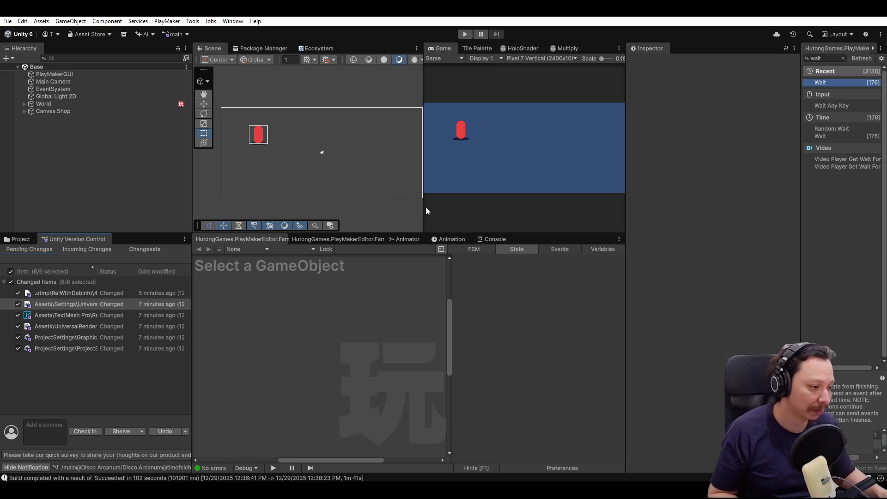
{"action": "scroll", "coordinate": [339, 189], "scroll_direction": "up", "scroll_amount": 3}
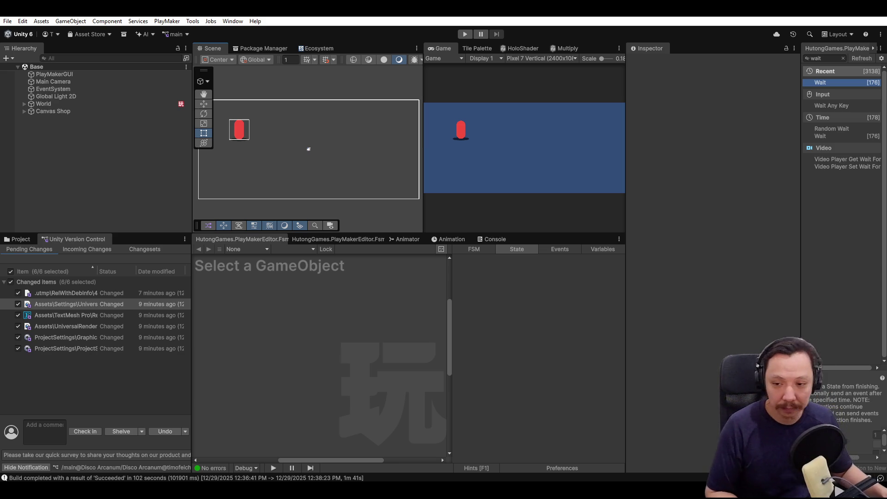
Check in the six pending changes as changeset 145 and return to browsing project assets.
{"action": "left_click", "coordinate": [88, 433]}
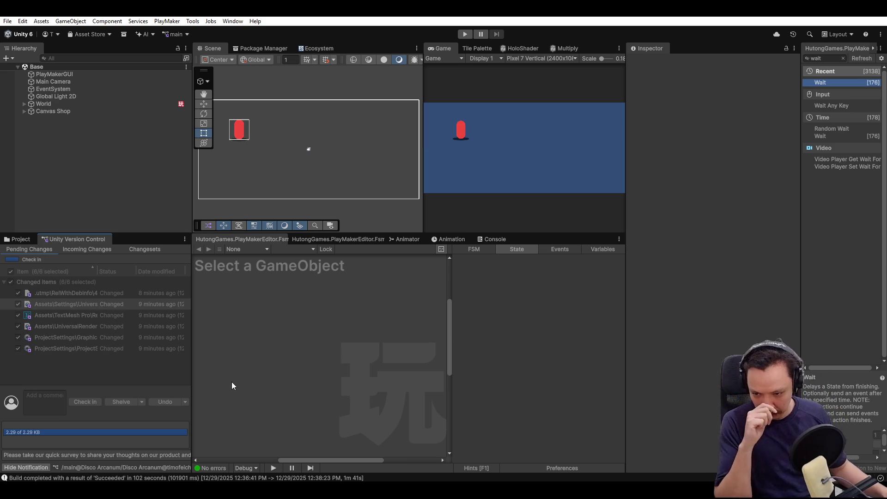
{"action": "left_click", "coordinate": [17, 239]}
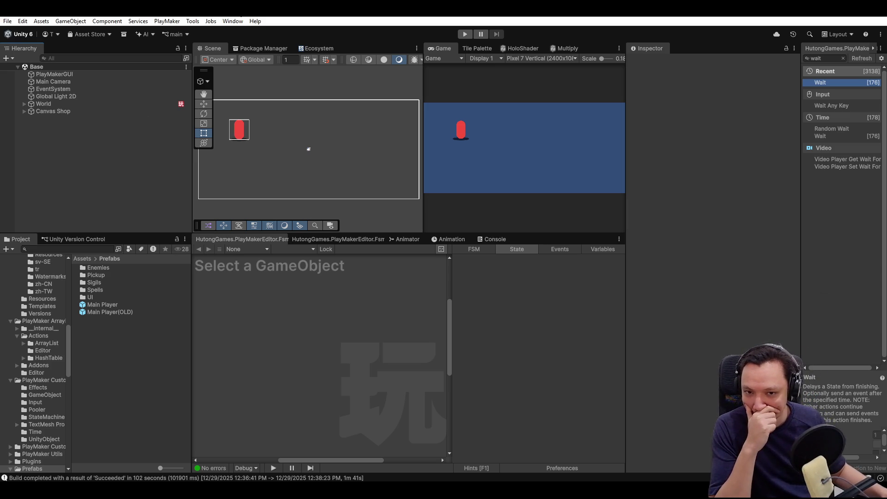
Open the Battle scene from Assets > Scenes and select its Main Player object.
{"action": "left_click", "coordinate": [98, 112]}
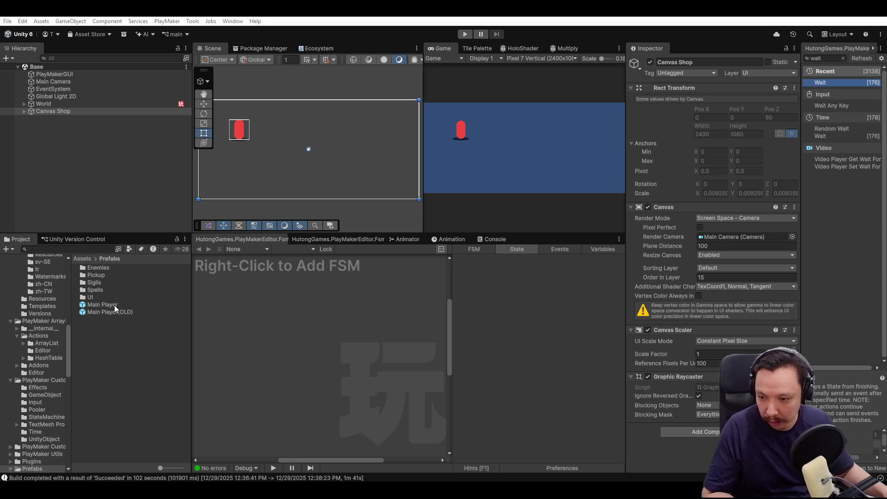
{"action": "left_click", "coordinate": [85, 256]}
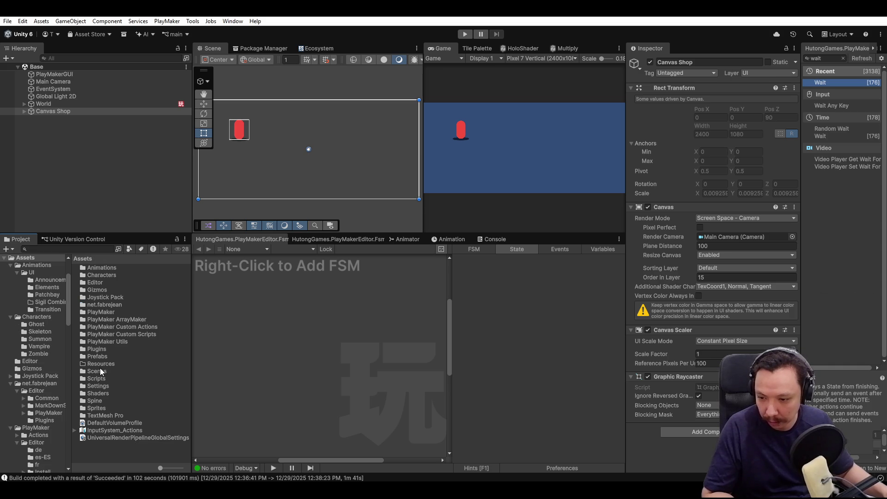
{"action": "double_click", "coordinate": [100, 368]}
{"action": "left_click", "coordinate": [94, 276]}
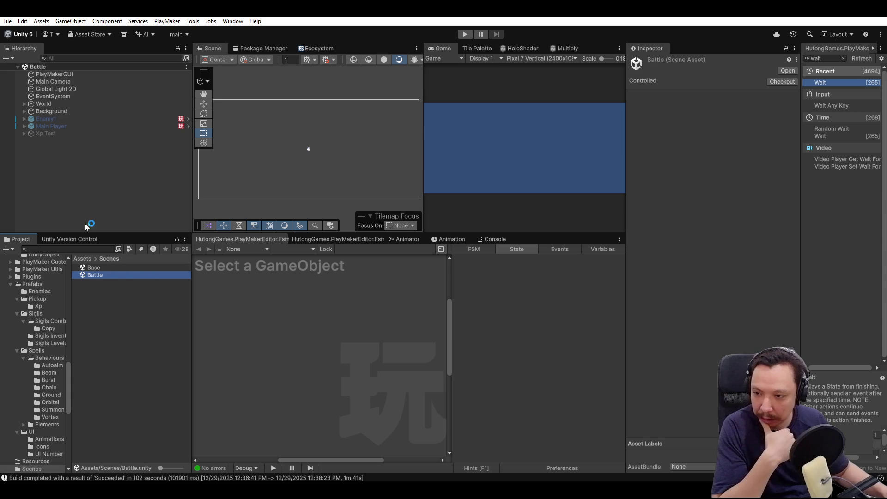
{"action": "left_click", "coordinate": [65, 126]}
Open the Main Player prefab and unfold Main Player and Canvas UI to list HP, Money, Battle, Patchbay, Menu and Transition Container.
{"action": "left_click", "coordinate": [786, 100]}
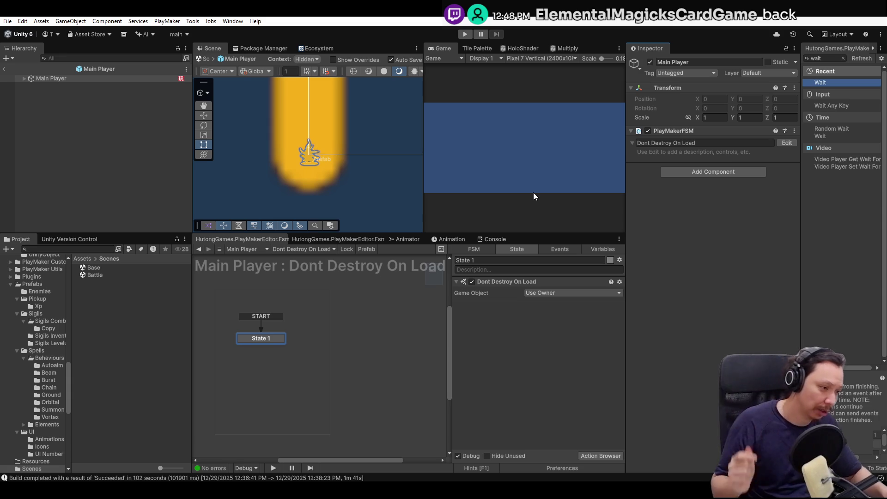
{"action": "scroll", "coordinate": [323, 139], "scroll_direction": "down", "scroll_amount": 10}
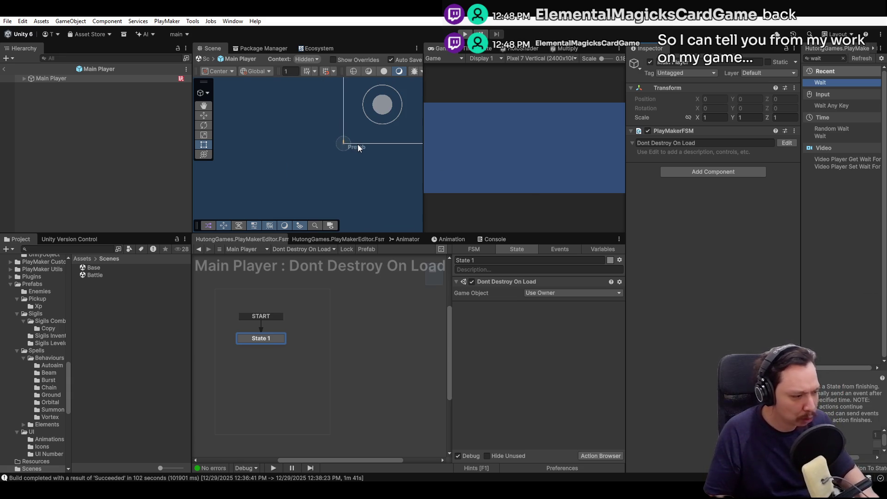
{"action": "scroll", "coordinate": [359, 146], "scroll_direction": "down", "scroll_amount": 5}
{"action": "scroll", "coordinate": [378, 144], "scroll_direction": "up", "scroll_amount": 10}
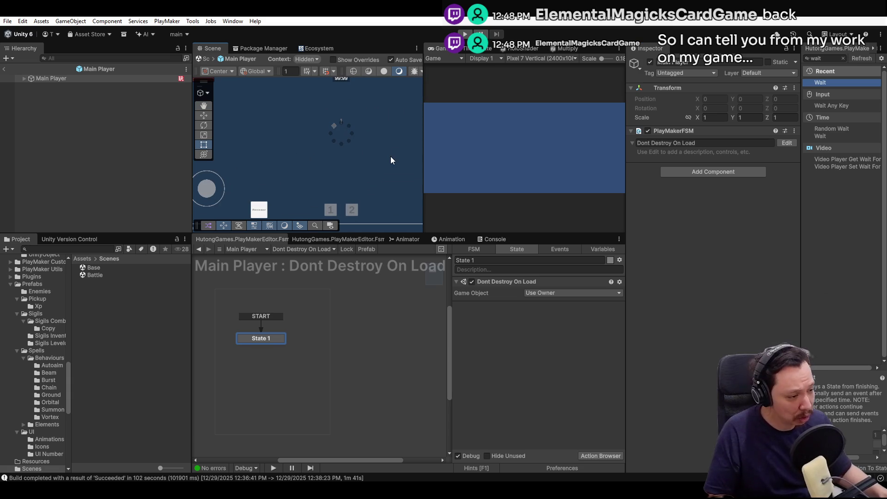
{"action": "scroll", "coordinate": [349, 149], "scroll_direction": "down", "scroll_amount": 3}
{"action": "scroll", "coordinate": [348, 148], "scroll_direction": "up", "scroll_amount": 1}
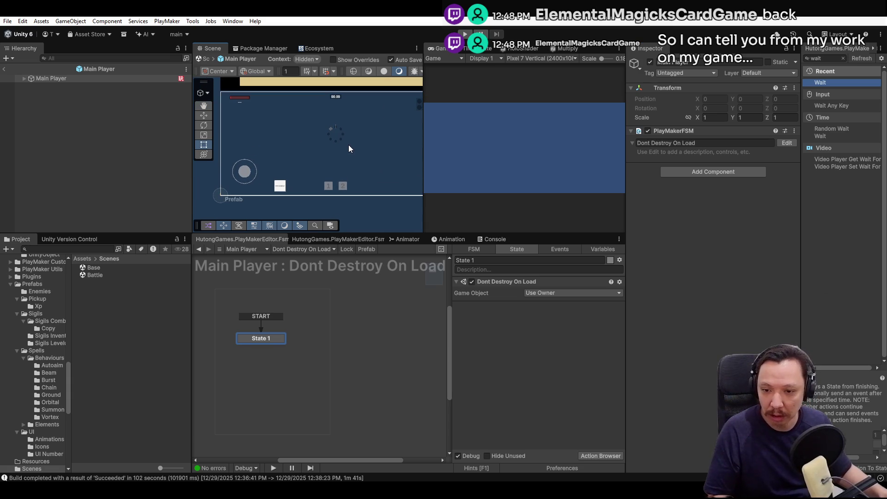
{"action": "left_click", "coordinate": [24, 79]}
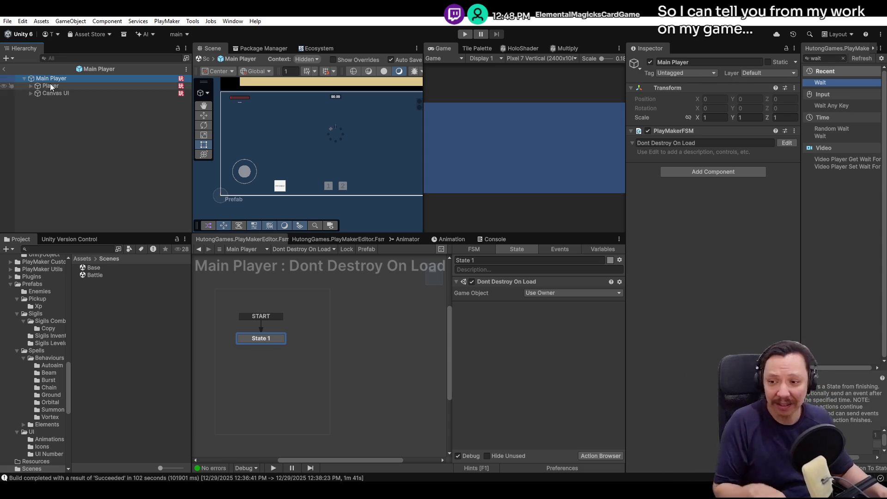
{"action": "left_click", "coordinate": [31, 93]}
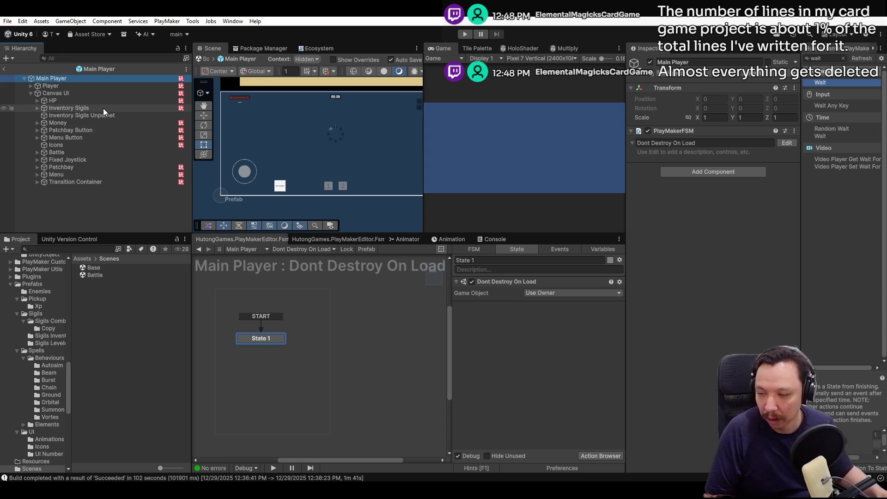
{"action": "left_click", "coordinate": [130, 192]}
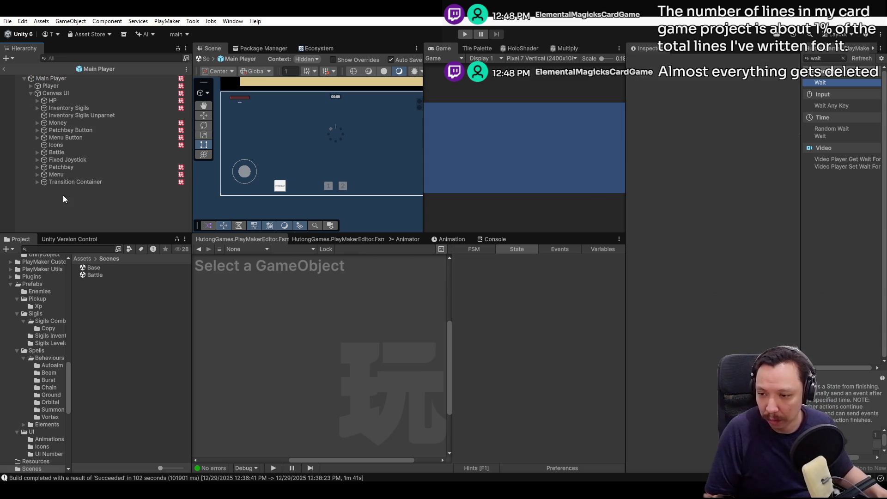
Review the Canvas UI object's FSM, then select another Canvas UI child to view its FSM.
{"action": "left_click", "coordinate": [79, 96]}
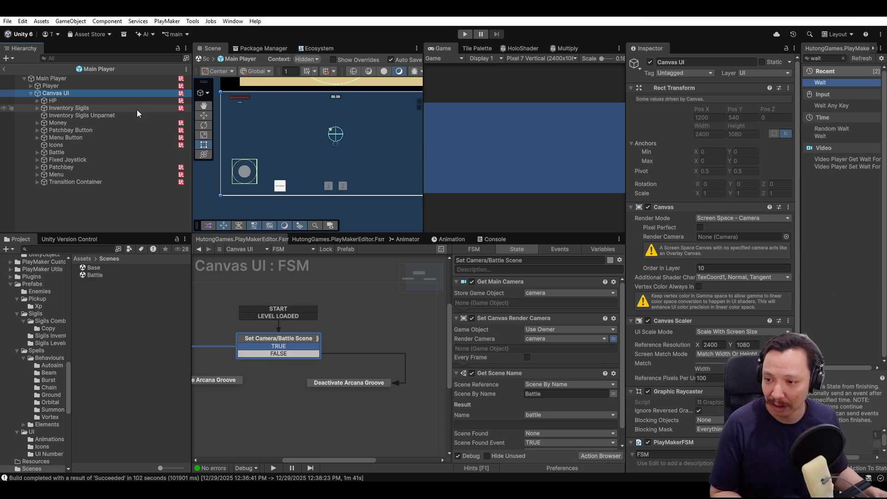
{"action": "left_click", "coordinate": [78, 182]}
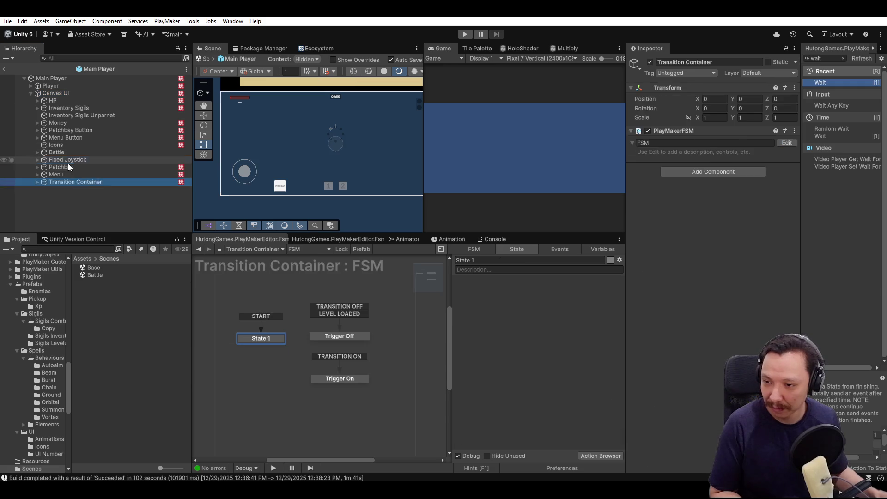
Browse the Transition Container, Menu Button, Money and Menu FSMs, checking Menu's children.
{"action": "left_click", "coordinate": [68, 160]}
{"action": "left_click", "coordinate": [67, 137]}
{"action": "left_click", "coordinate": [69, 123]}
{"action": "left_click", "coordinate": [63, 181]}
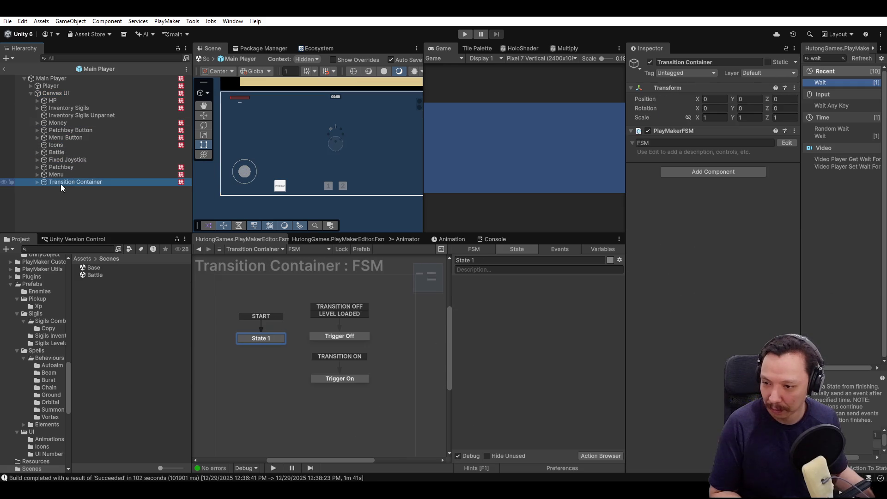
{"action": "left_click", "coordinate": [41, 174]}
{"action": "left_click", "coordinate": [37, 174]}
{"action": "left_click", "coordinate": [37, 174]}
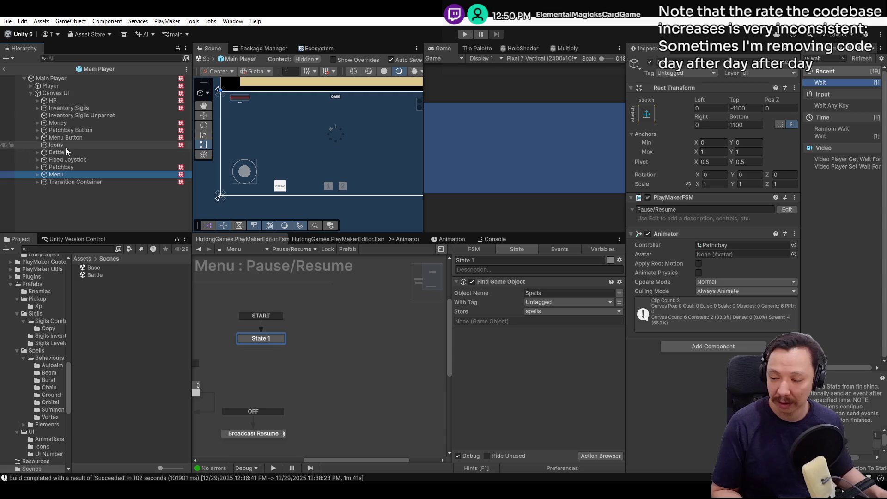
Inspect Icons, Menu, Patchbay and Fixed Joystick, confirming Fixed Joystick has no FSM.
{"action": "left_click", "coordinate": [66, 146]}
{"action": "left_click", "coordinate": [69, 159]}
{"action": "left_click", "coordinate": [65, 174]}
{"action": "left_click", "coordinate": [60, 182]}
{"action": "left_click", "coordinate": [58, 175]}
{"action": "left_click", "coordinate": [57, 167]}
{"action": "left_click", "coordinate": [40, 159]}
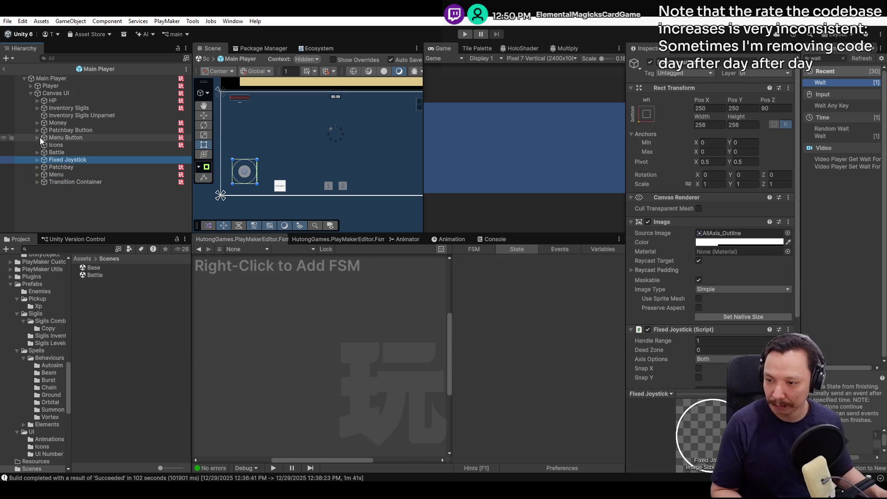
{"action": "left_click", "coordinate": [31, 86]}
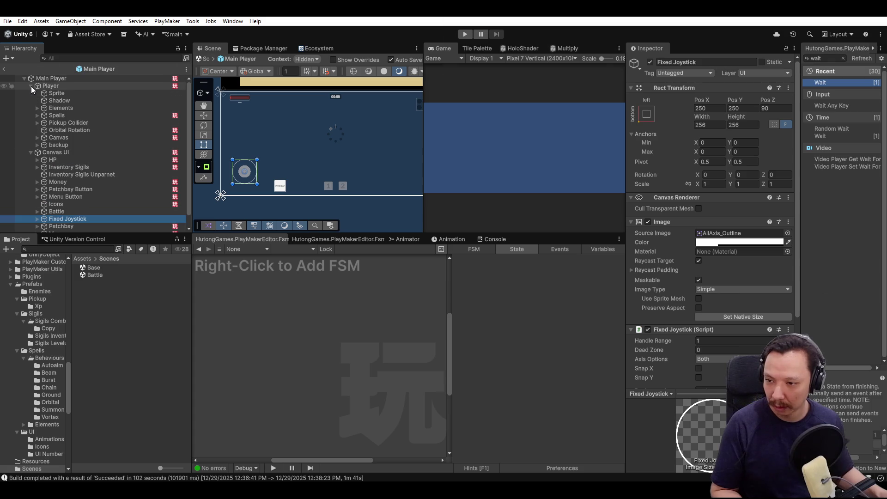
{"action": "left_click", "coordinate": [31, 86]}
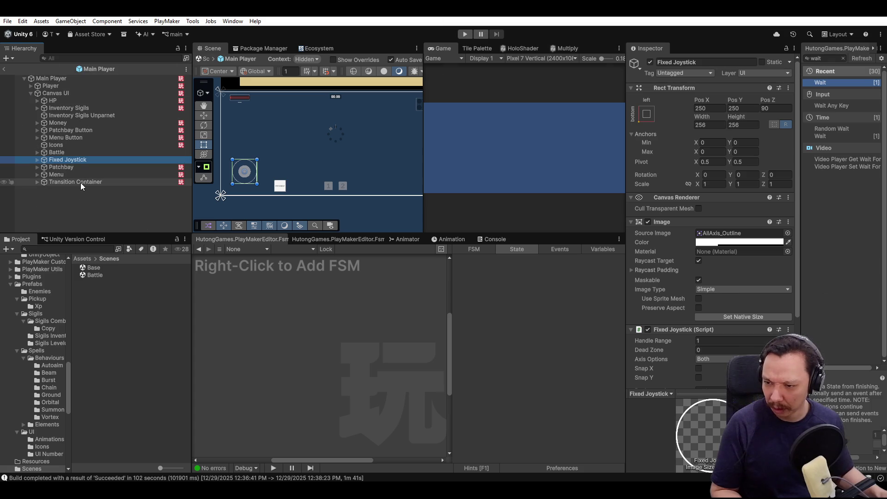
Filter the Hierarchy for 'announ' and select the Announcements object.
{"action": "left_click", "coordinate": [107, 59]}
{"action": "type", "text": "фссщ"}
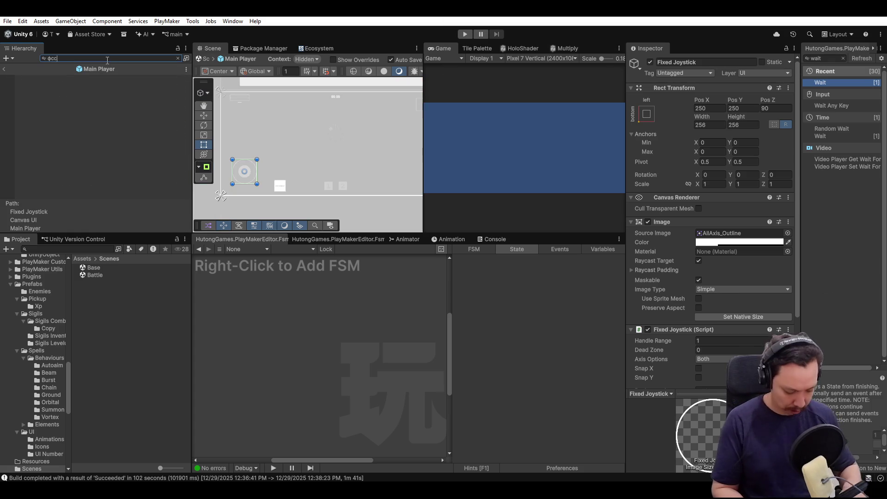
{"action": "key", "text": "ctrl+shift+a"}
{"action": "type", "text": "ac"}
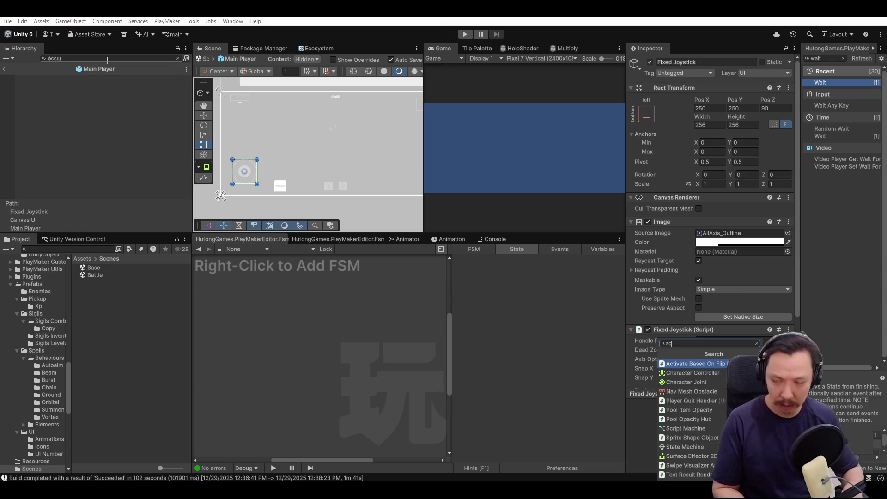
{"action": "key", "text": "Escape"}
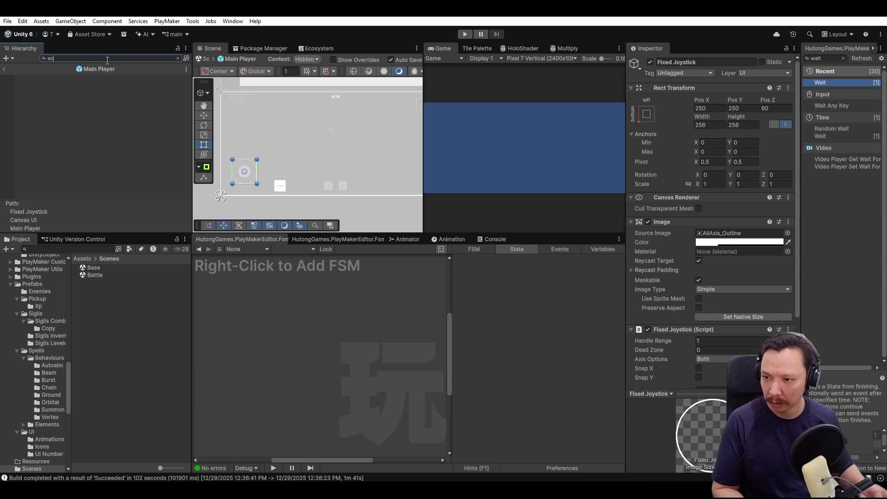
{"action": "type", "text": "ac"}
{"action": "key", "text": "BackSpace"}
{"action": "type", "text": "nnoun"}
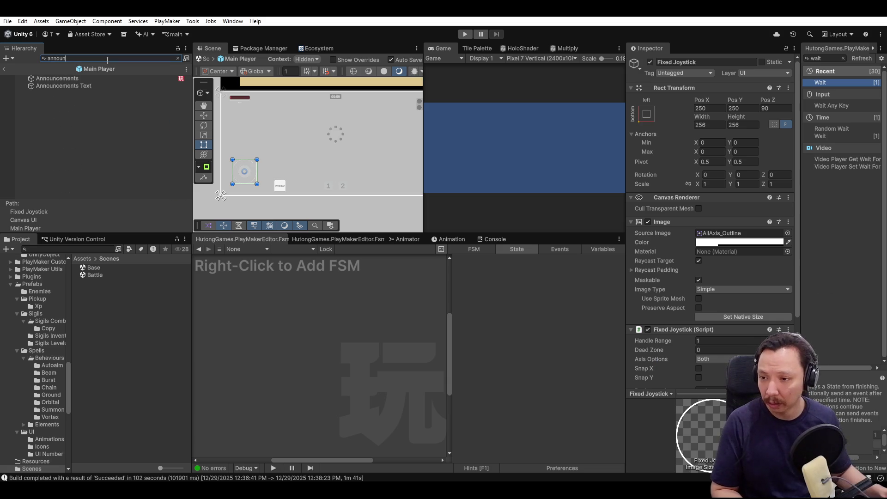
{"action": "left_click", "coordinate": [88, 79]}
Review the Announcements FSM's Set Text Small state, then exit Prefab mode and select PlayMakerGUI.
{"action": "left_click", "coordinate": [177, 58]}
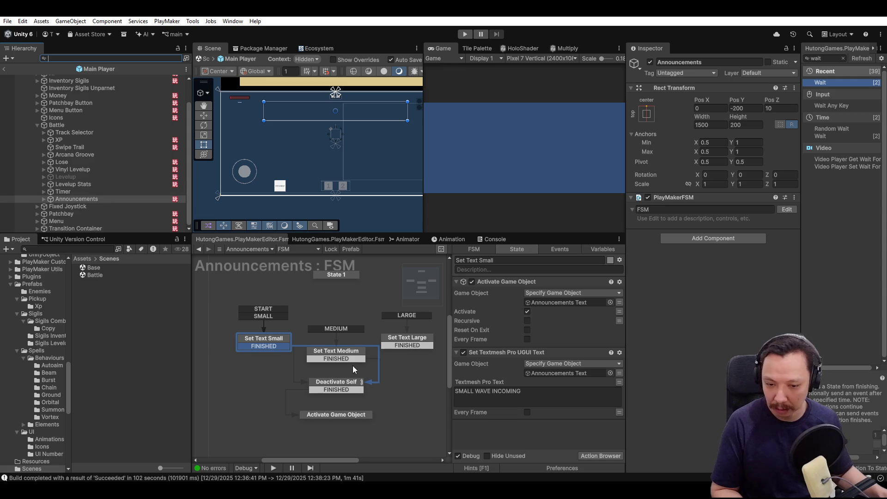
{"action": "right_click", "coordinate": [324, 282]}
{"action": "left_click", "coordinate": [384, 314]}
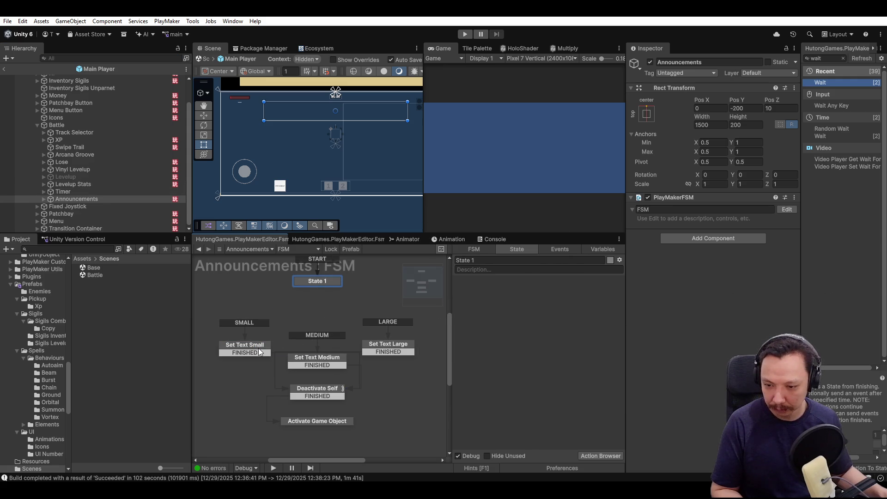
{"action": "left_click", "coordinate": [260, 350]}
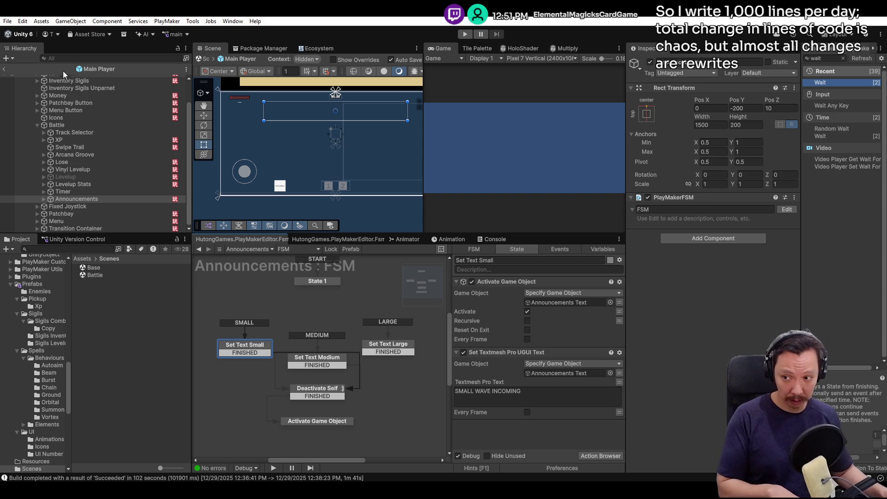
{"action": "left_click", "coordinate": [4, 69]}
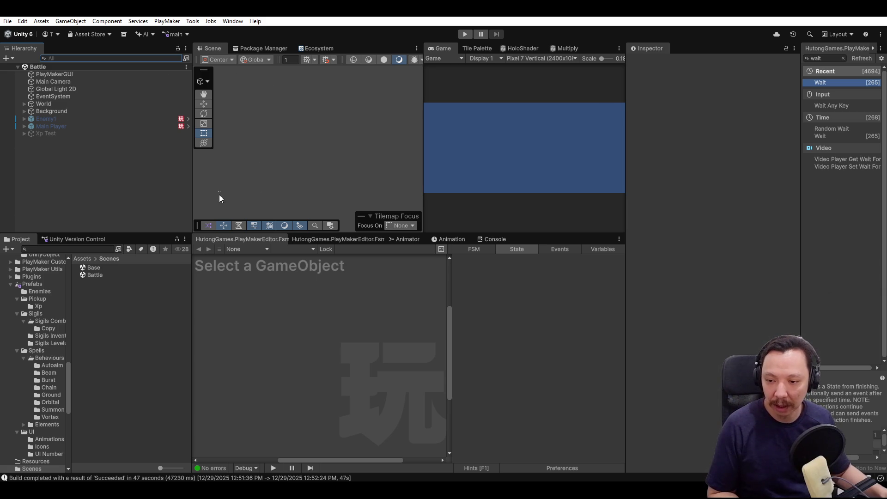
{"action": "left_click", "coordinate": [70, 75]}
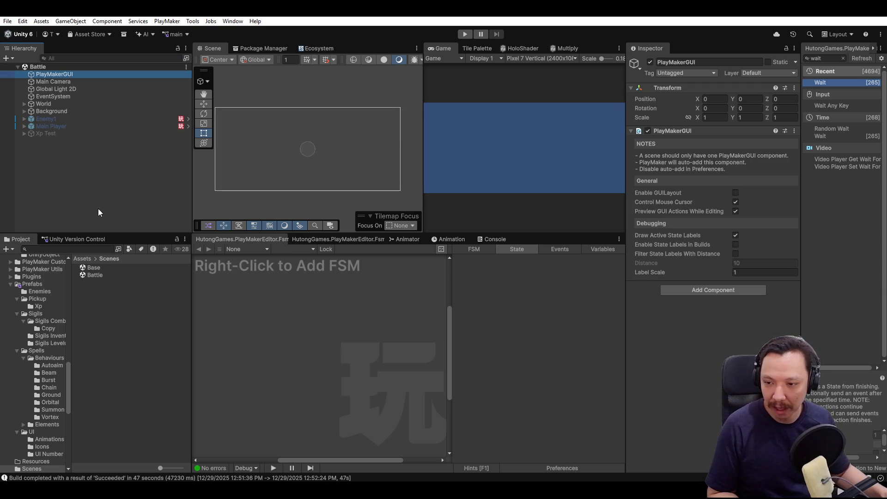
Go from Assets into the Scenes folder and open the Base scene.
{"action": "left_click", "coordinate": [84, 260]}
{"action": "double_click", "coordinate": [96, 357]}
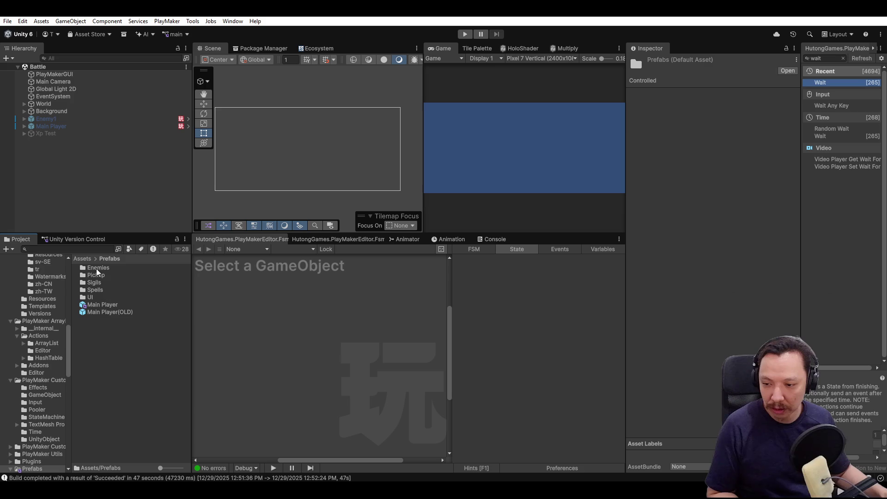
{"action": "left_click", "coordinate": [79, 258]}
{"action": "double_click", "coordinate": [95, 356]}
{"action": "left_click", "coordinate": [83, 258]}
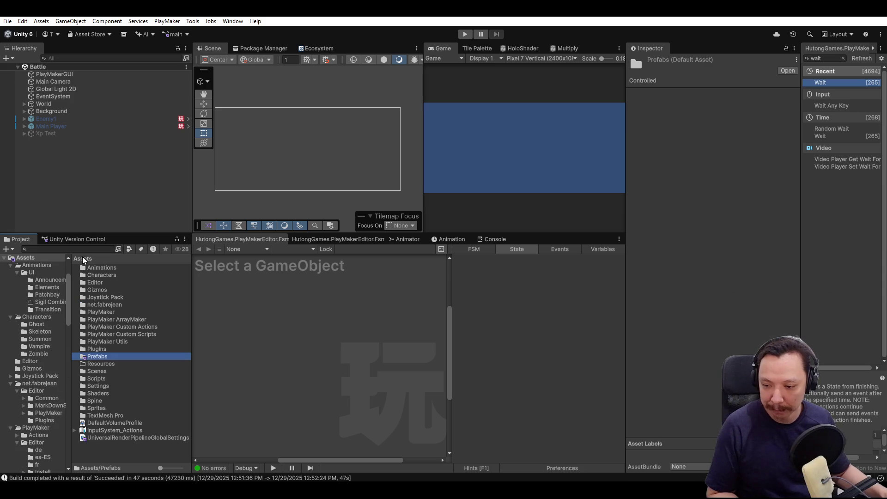
{"action": "double_click", "coordinate": [99, 371]}
{"action": "double_click", "coordinate": [99, 268]}
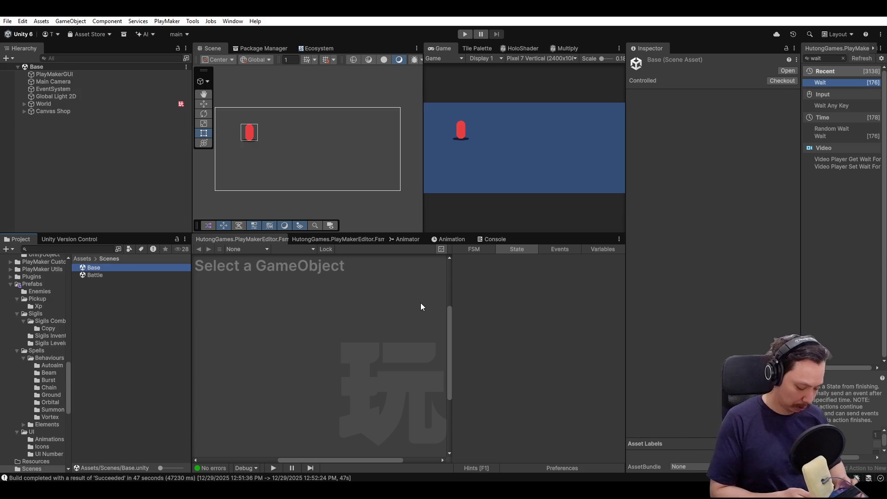